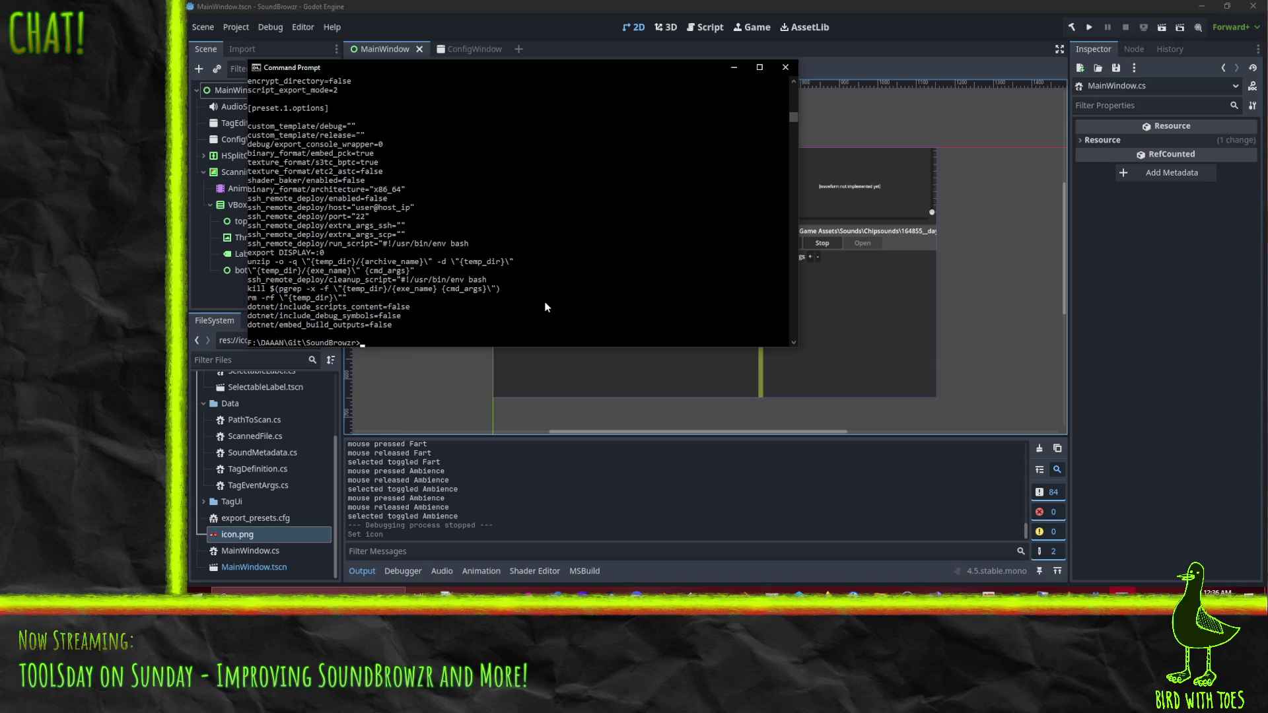
# Commit the staged changes with the message 'Revert experimental changes with export'.
pyautogui.press('Return')
pyautogui.write('i')
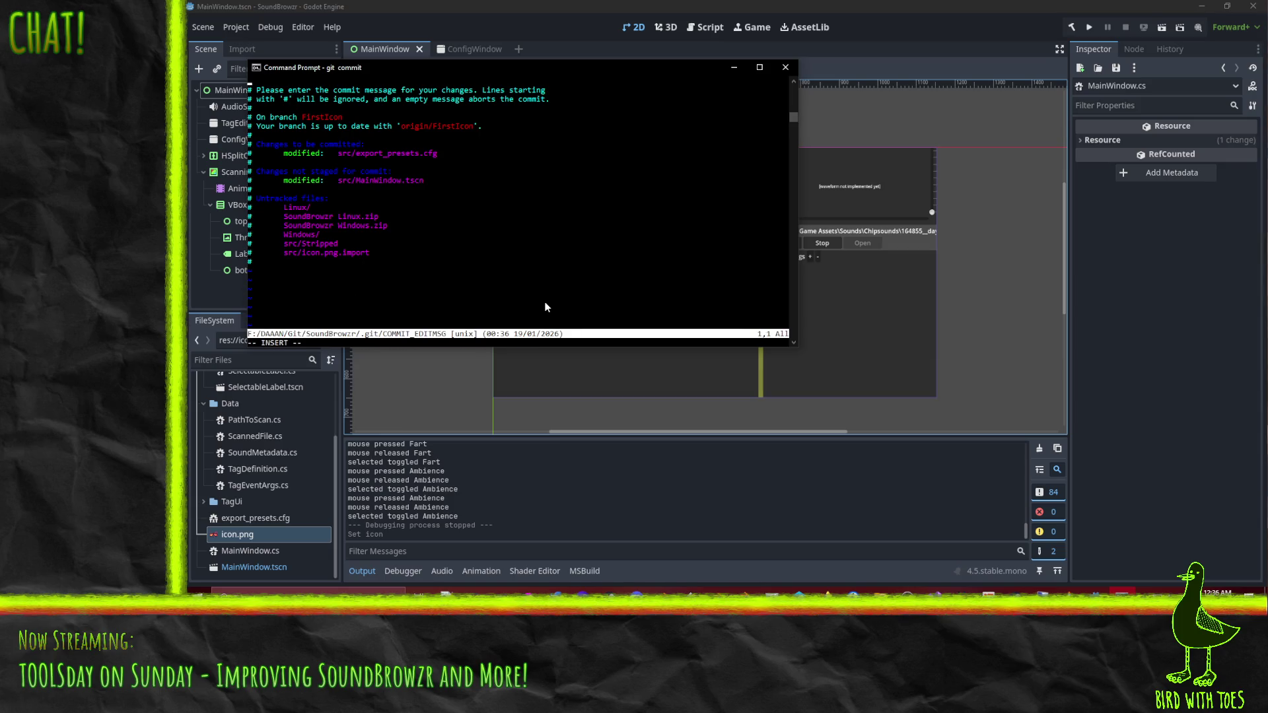
pyautogui.write('Reve')
pyautogui.write('rt experiment')
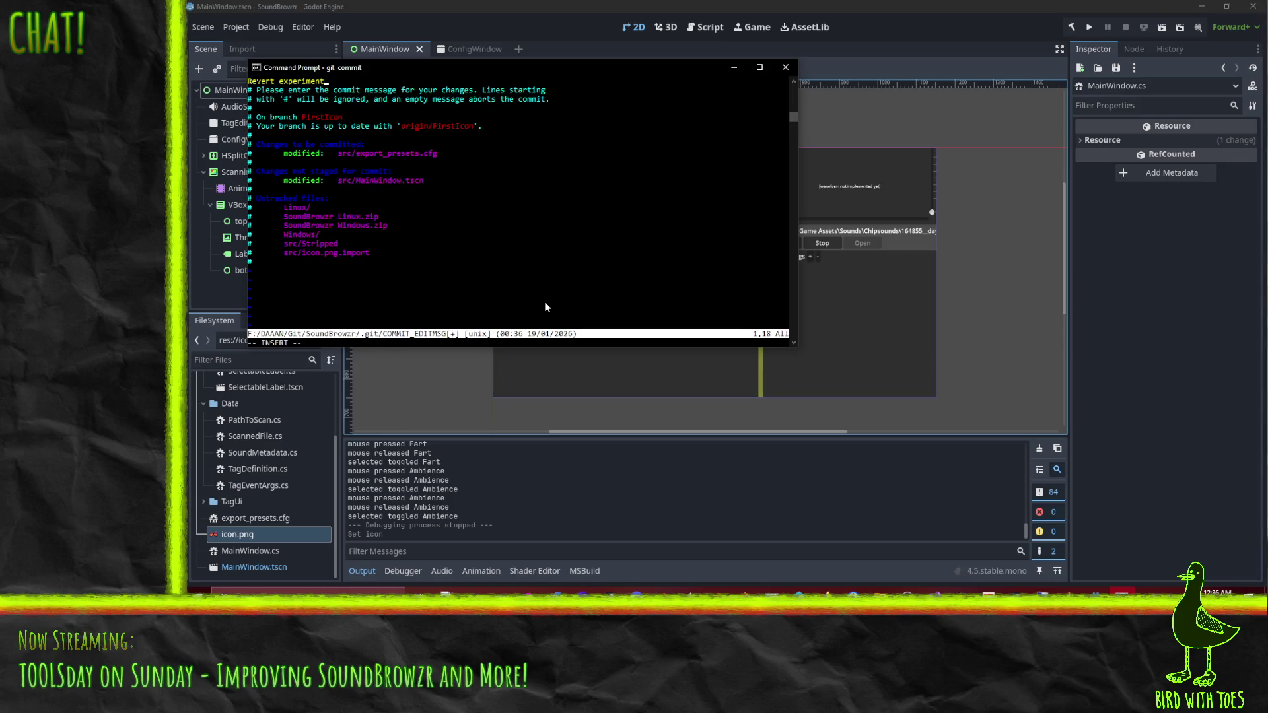
pyautogui.write('s with')
pyautogui.press('Escape')
pyautogui.write(':wq')
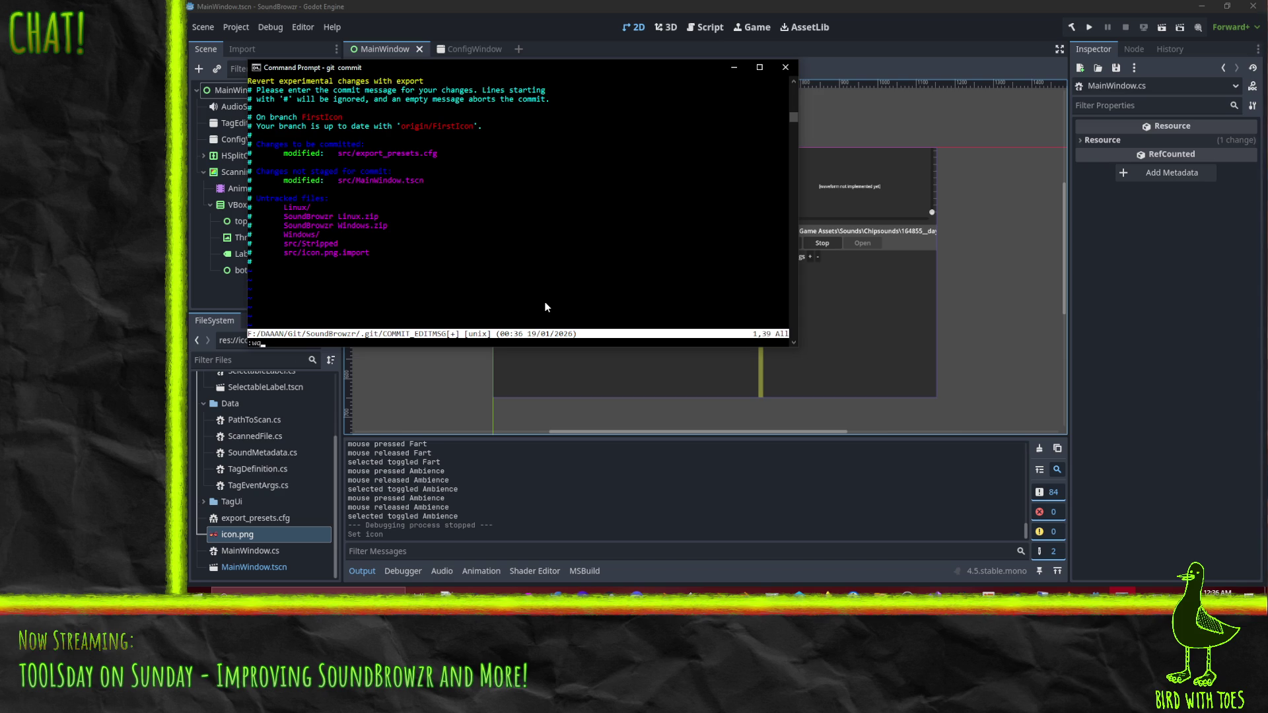
pyautogui.press('Return')
# Push the FirstIcon branch to GitHub, entering the SSH key passphrase.
pyautogui.write('git push')
pyautogui.press('Return')
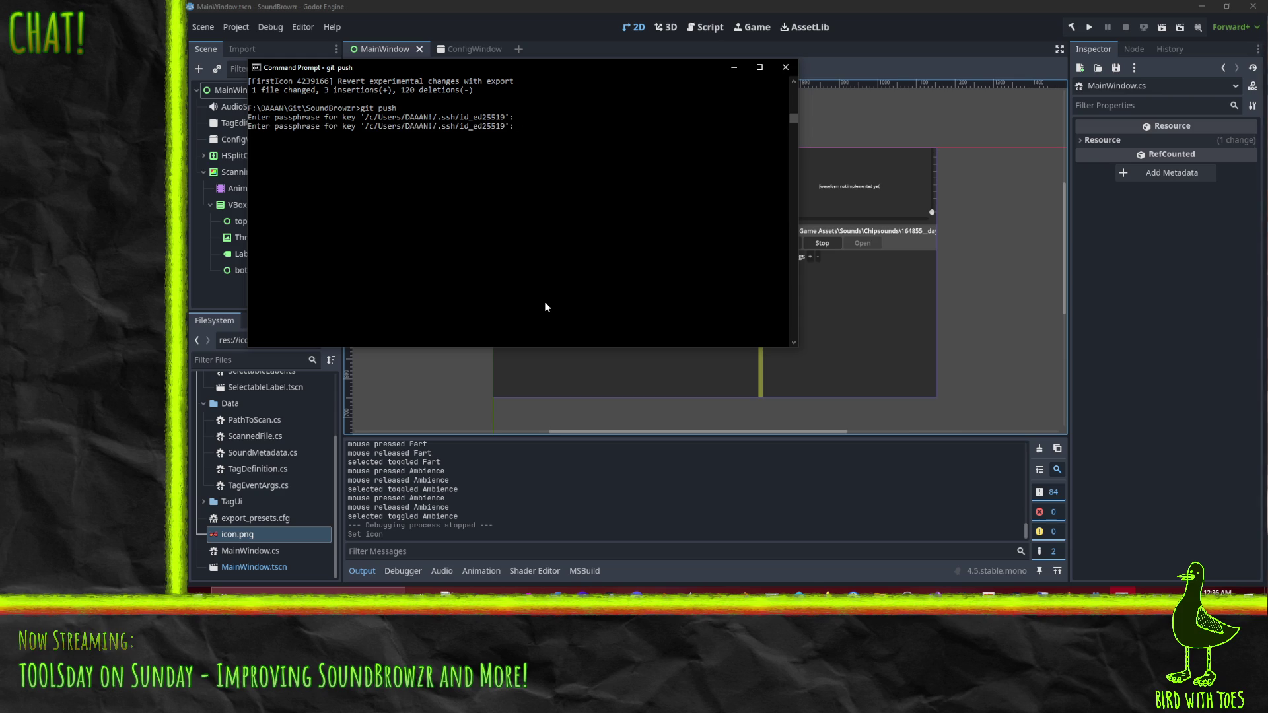
pyautogui.press('Return')
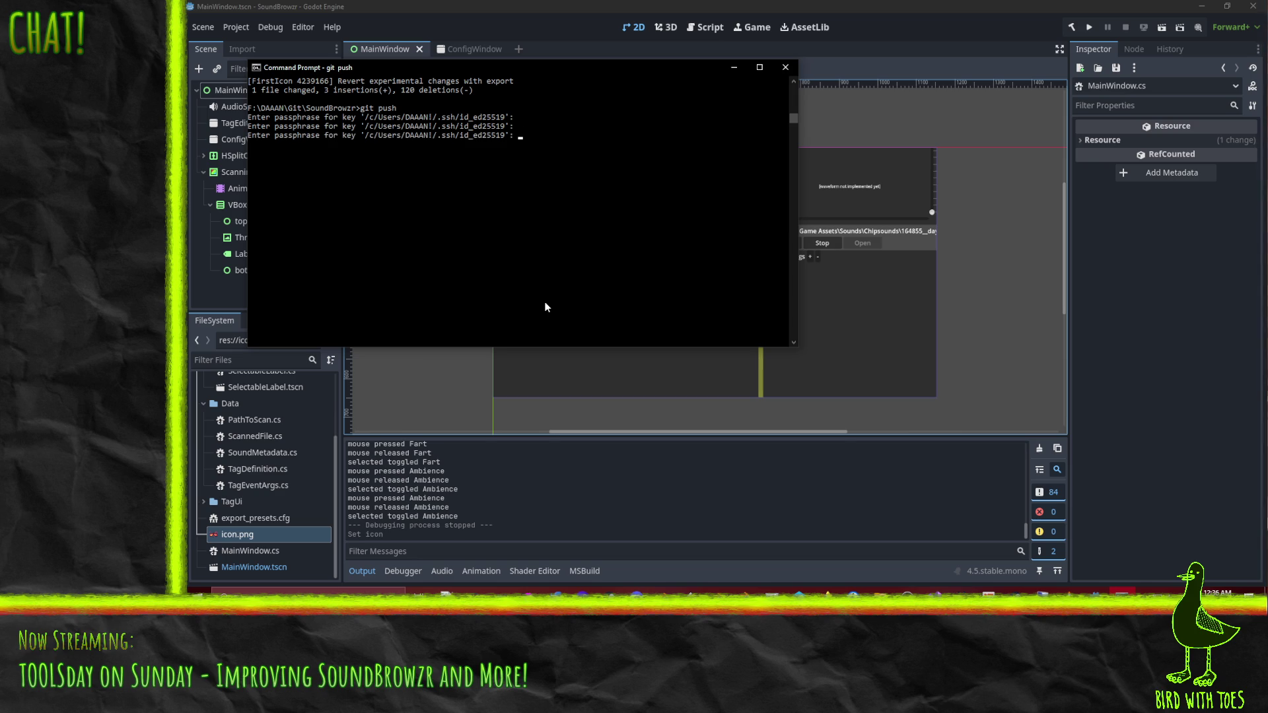
pyautogui.press('Return')
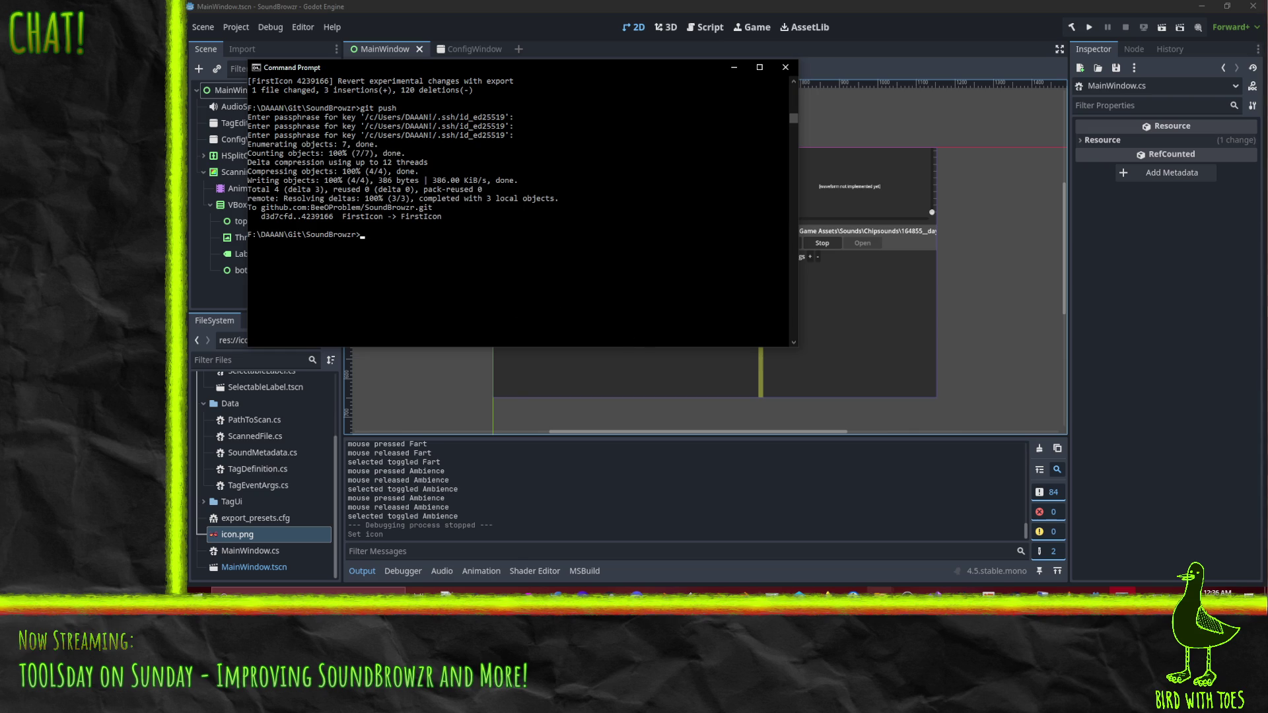
# Bring Firefox forward and close the DuckDuckGo search results tab.
pyautogui.moveTo(826, 592)
pyautogui.click(785, 541)
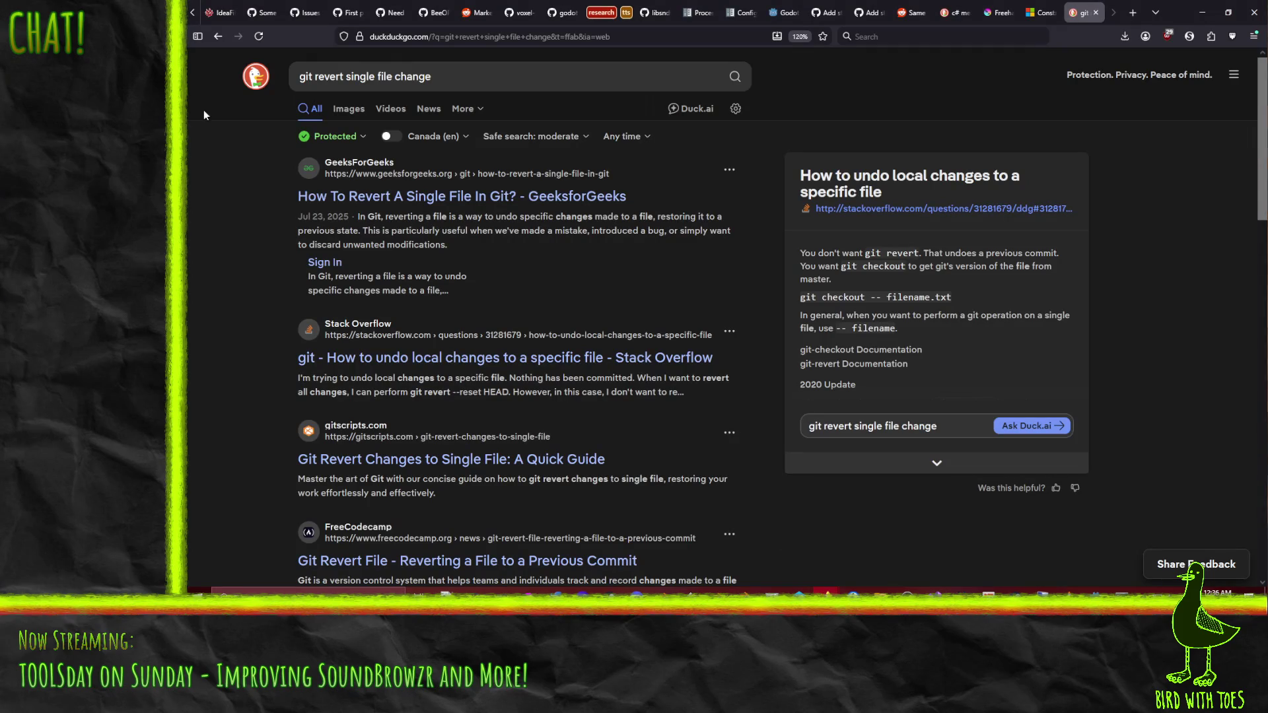
pyautogui.click(1095, 12)
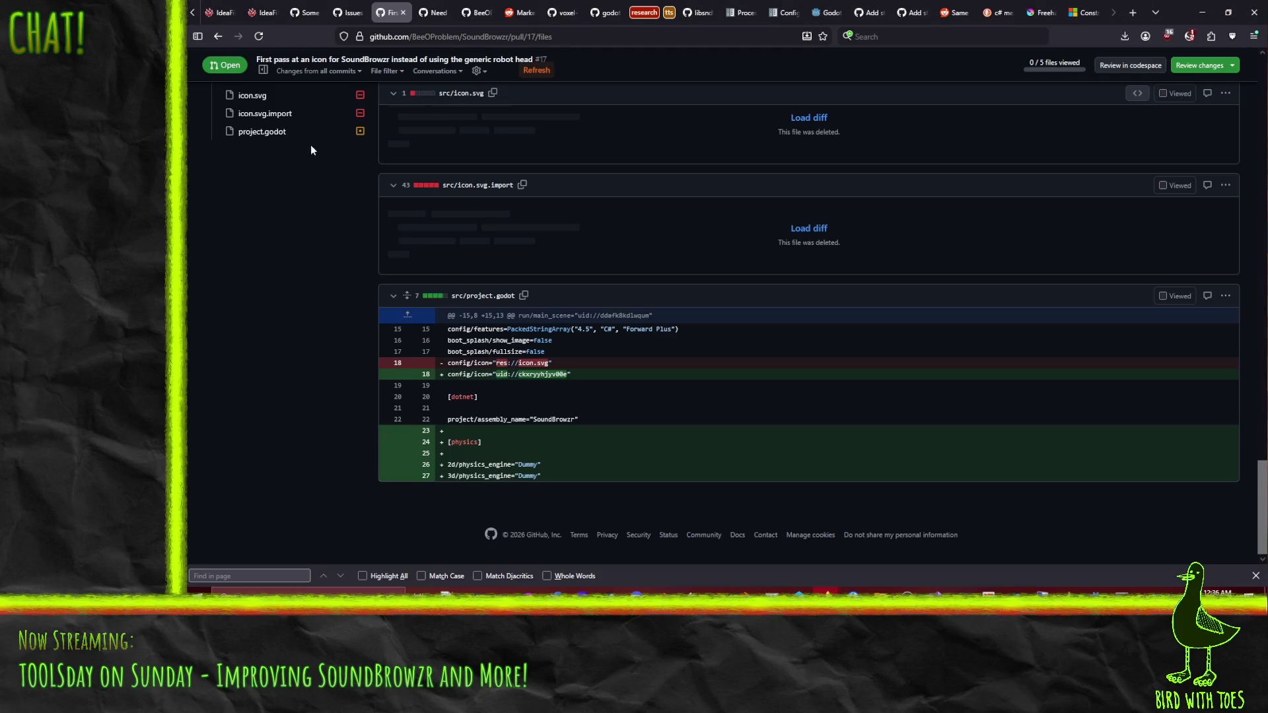
pyautogui.scroll(5, 334, 339)
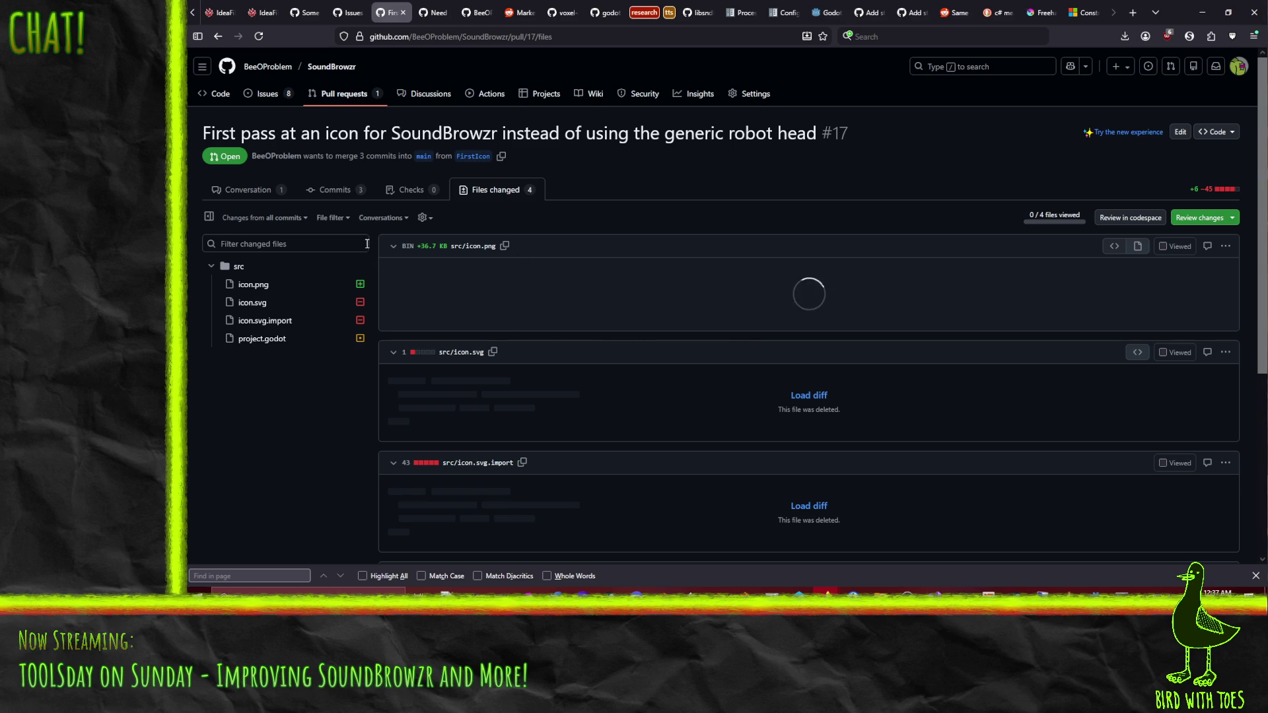
# Open pull request #17's changed files and start a review comment, then discard it.
pyautogui.click(249, 192)
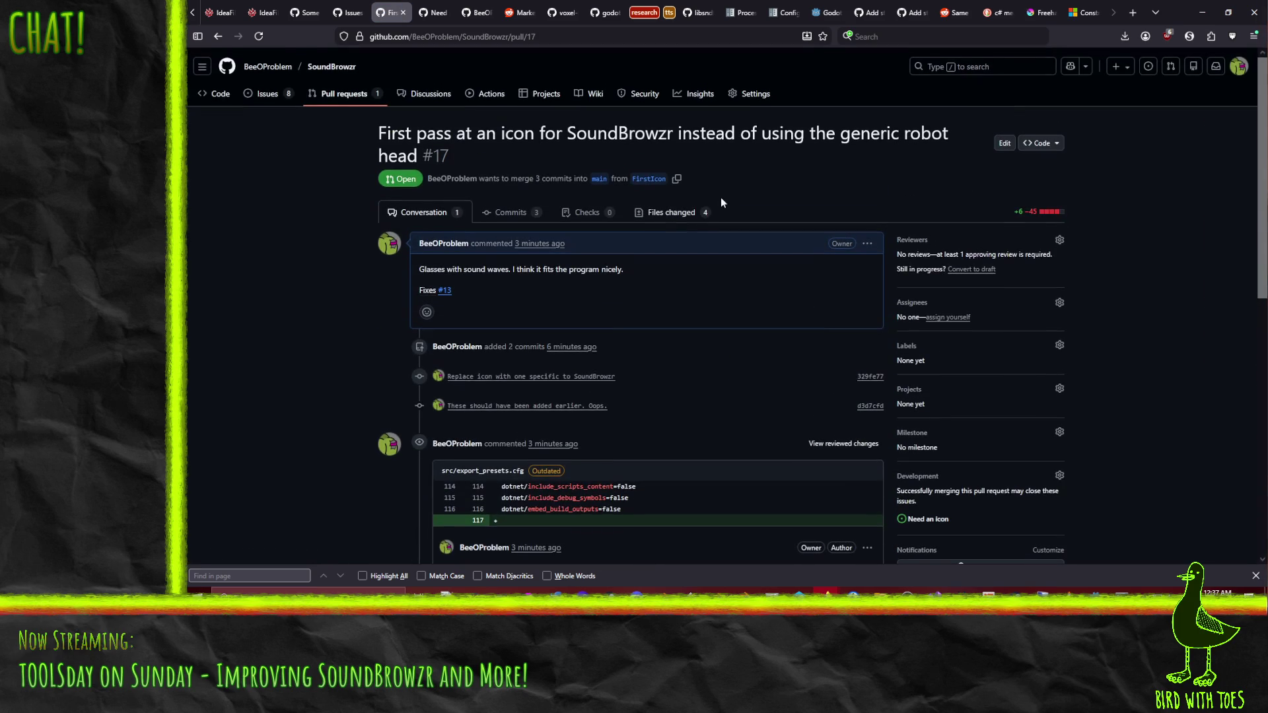
pyautogui.click(690, 218)
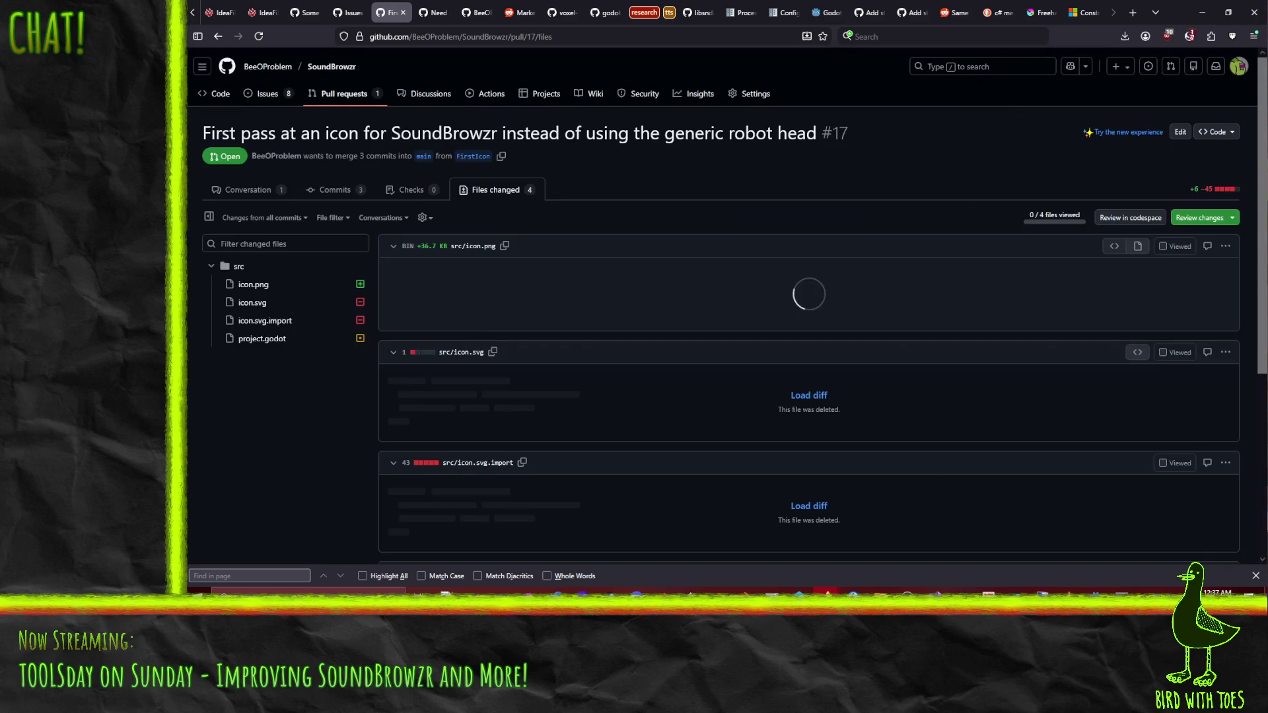
pyautogui.click(1199, 218)
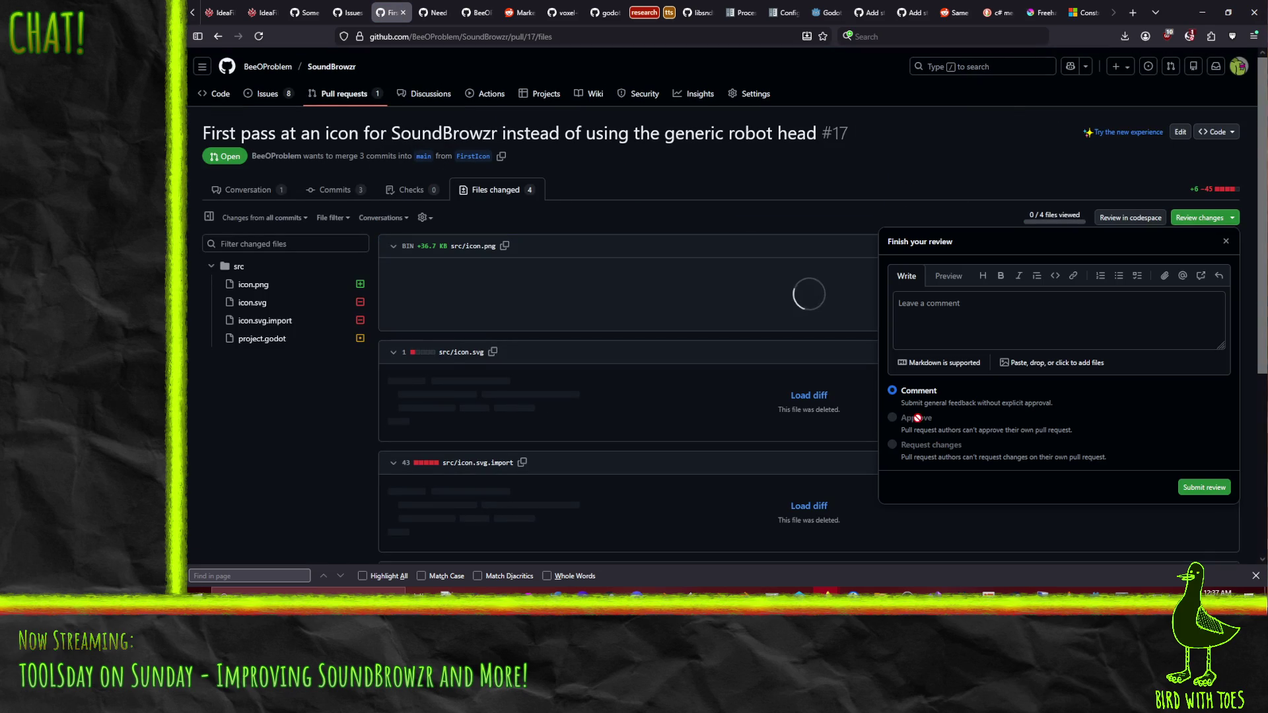
pyautogui.click(931, 338)
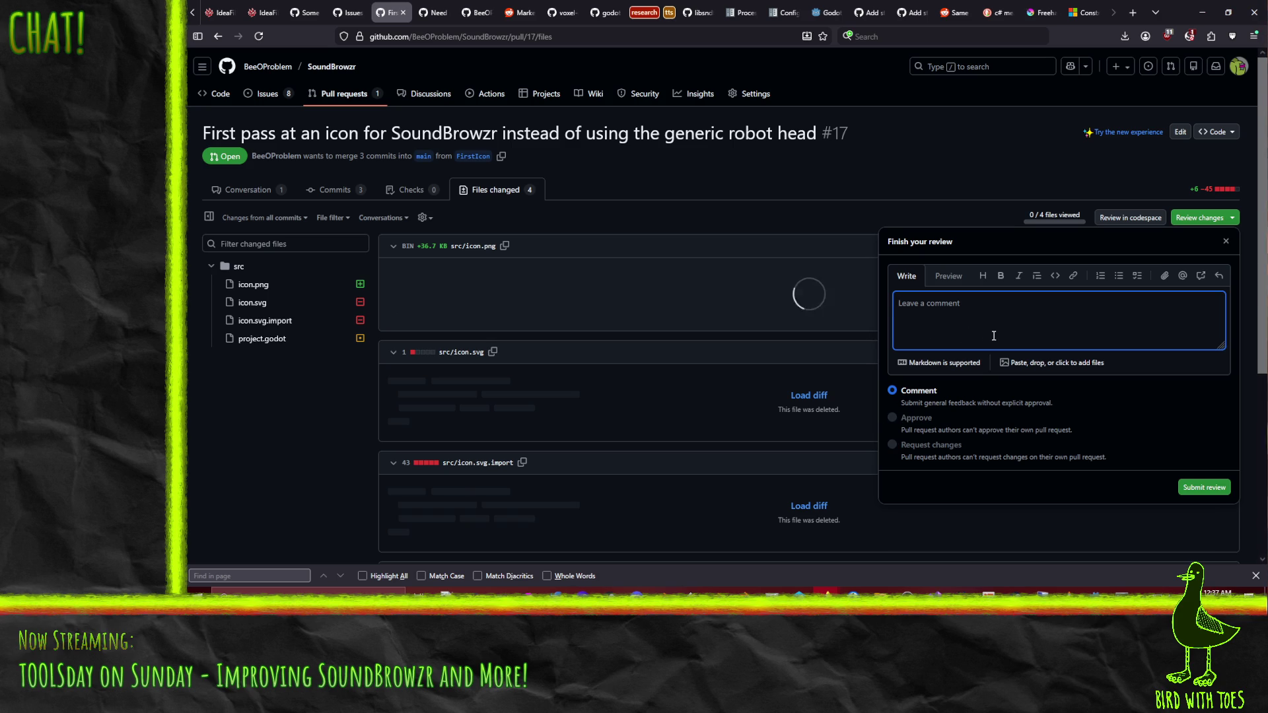
pyautogui.write('Good to')
pyautogui.hotkey('ctrl', 'a')
pyautogui.press('BackSpace')
pyautogui.click(874, 226)
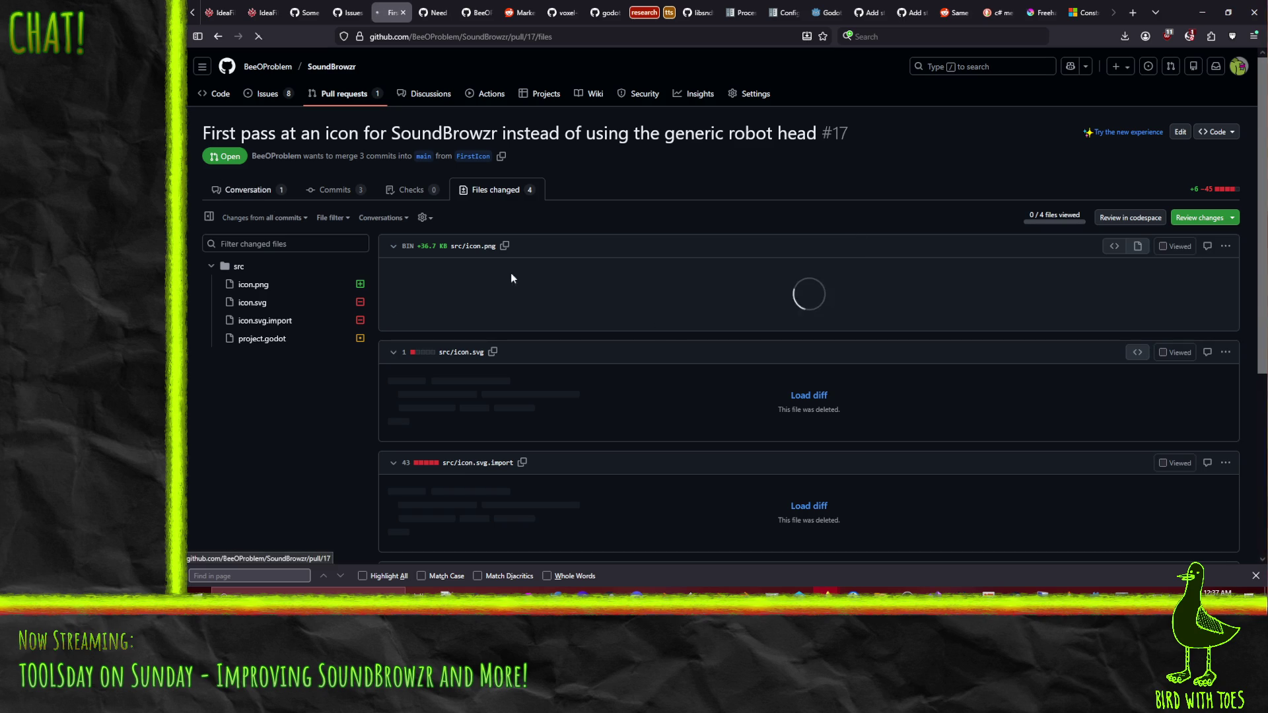
# Resolve the outdated export_presets.cfg review thread in the PR conversation.
pyautogui.hotkey('alt', 'Left')
pyautogui.scroll(-3, 602, 346)
pyautogui.click(494, 297)
pyautogui.scroll(3, 330, 354)
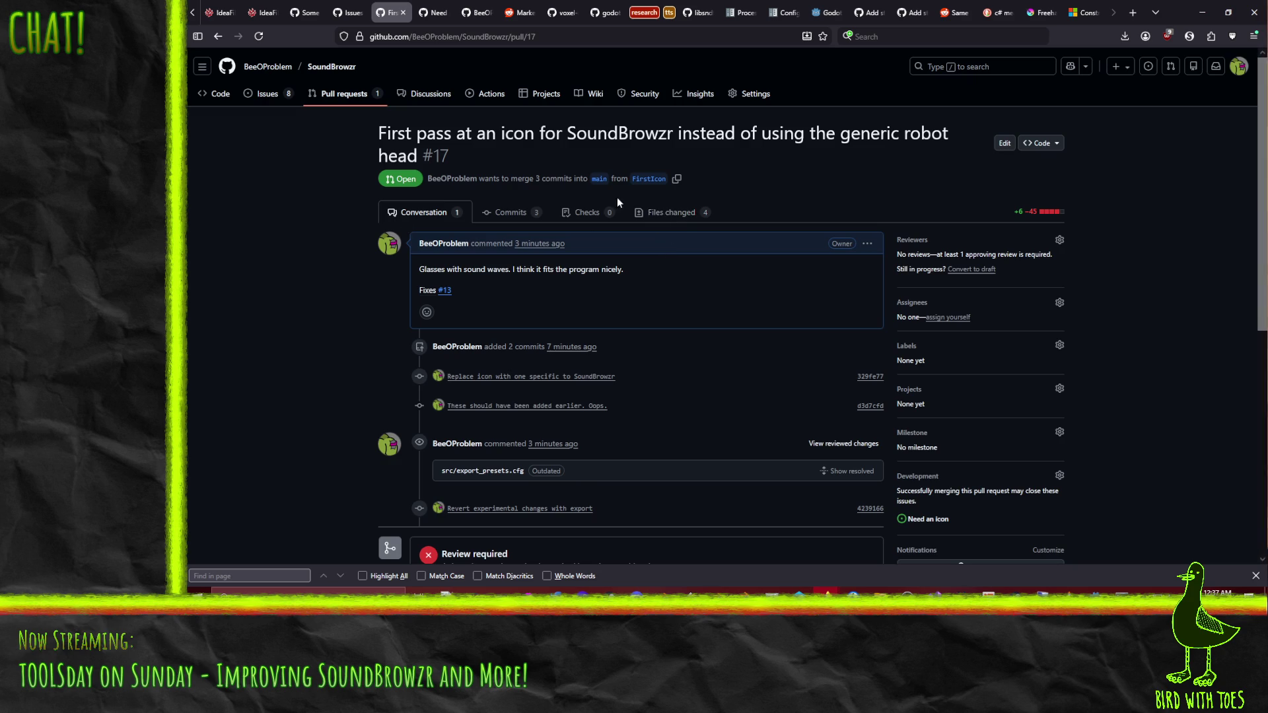
# Recheck the changed files and review panel, then scroll down the PR conversation.
pyautogui.click(670, 211)
pyautogui.click(1200, 217)
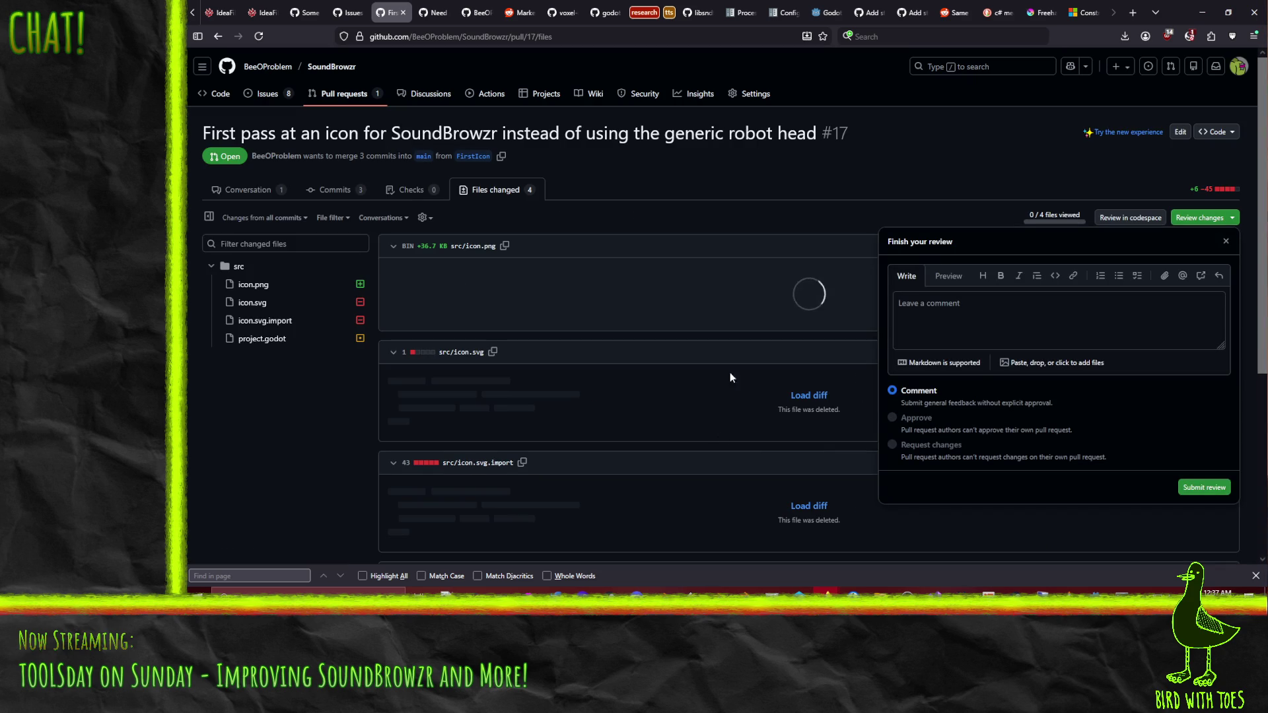
pyautogui.click(236, 186)
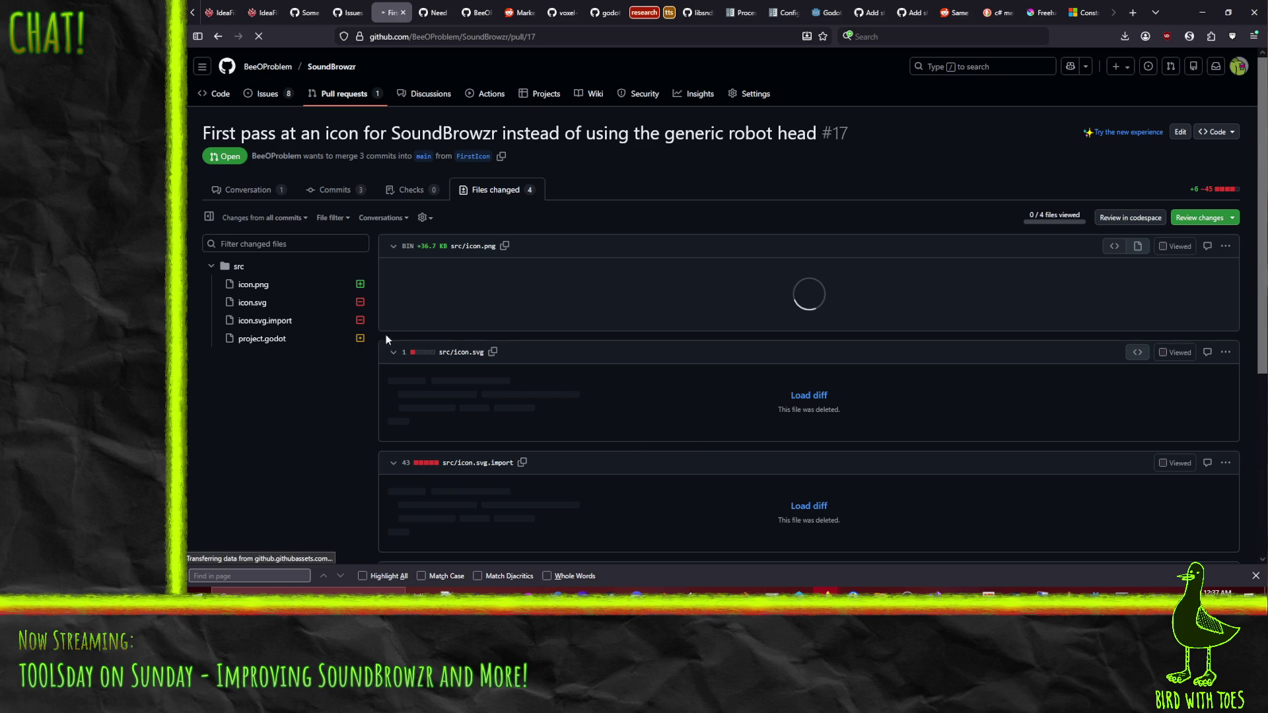
pyautogui.scroll(-4, 284, 350)
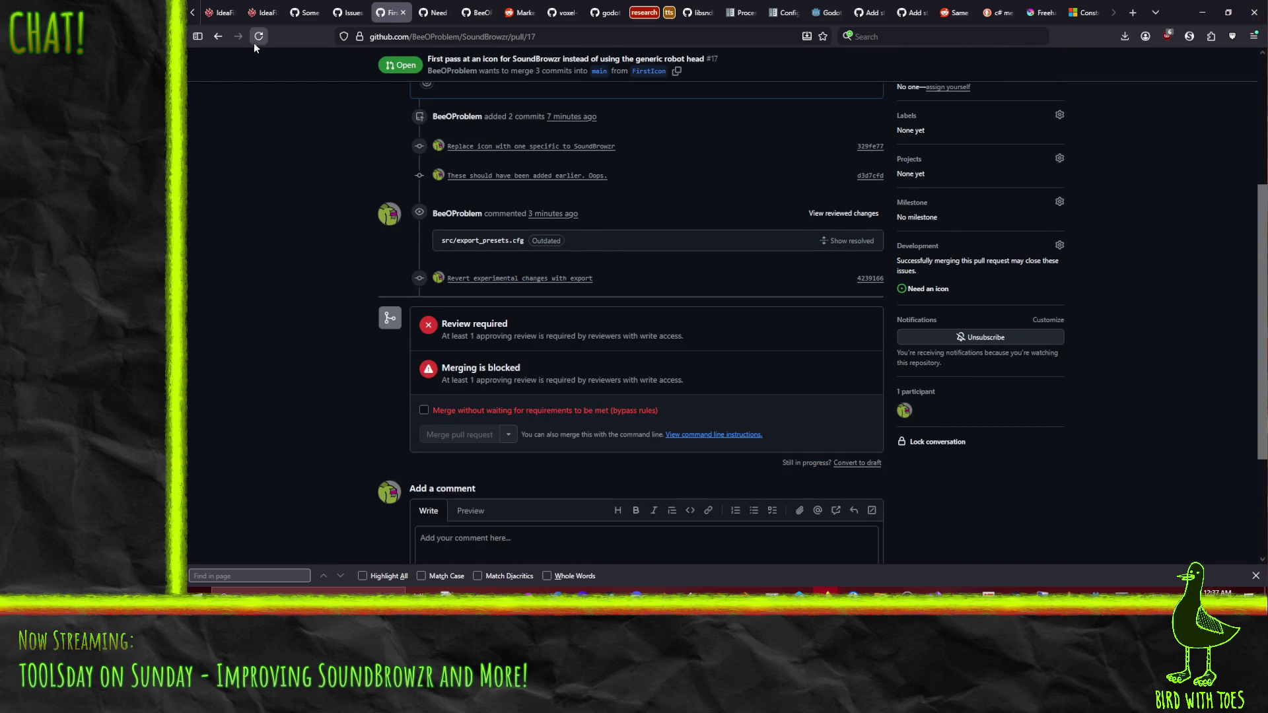
pyautogui.scroll(-3, 314, 323)
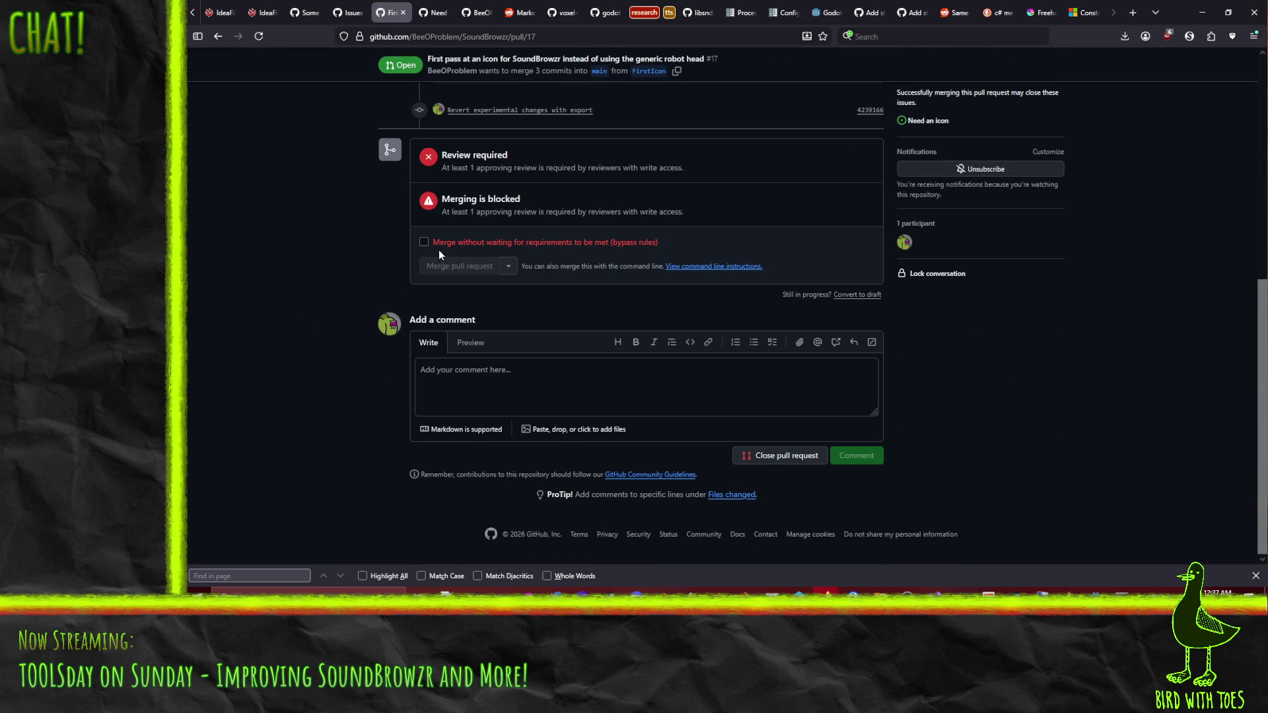
# Merge pull request #17 into main, bypassing the required approving review.
pyautogui.click(421, 242)
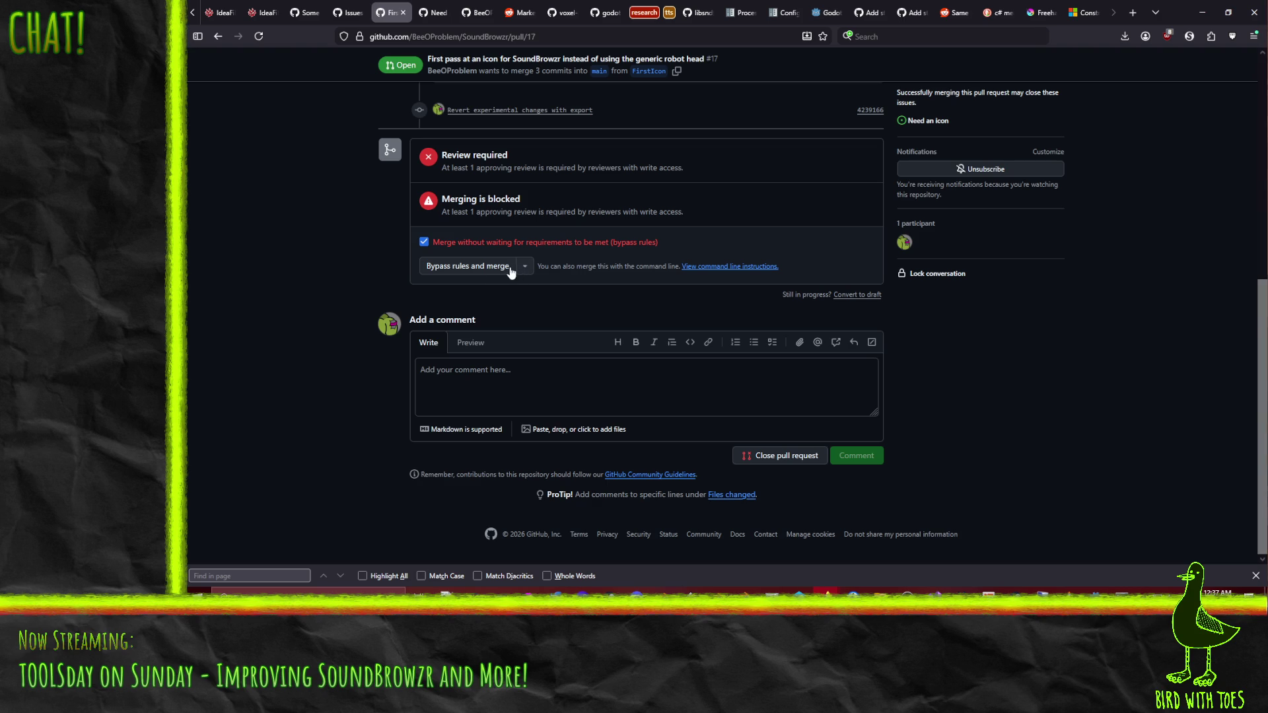
pyautogui.click(470, 268)
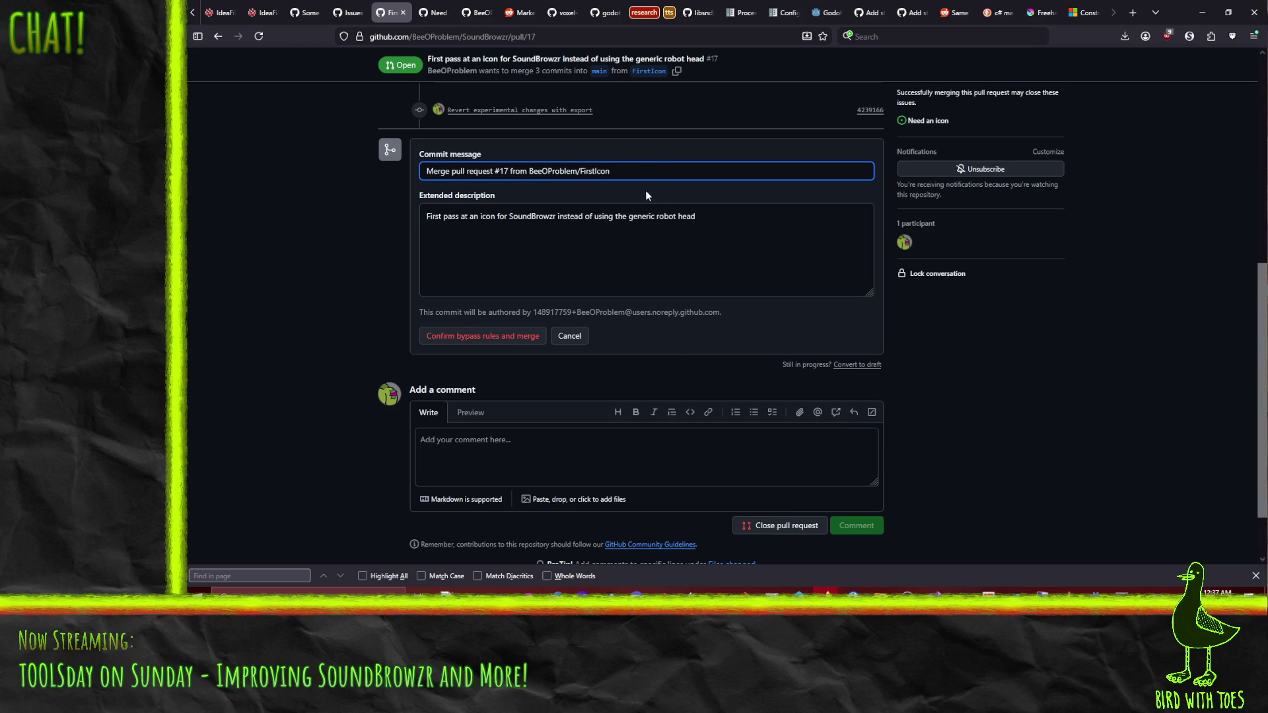
pyautogui.click(463, 339)
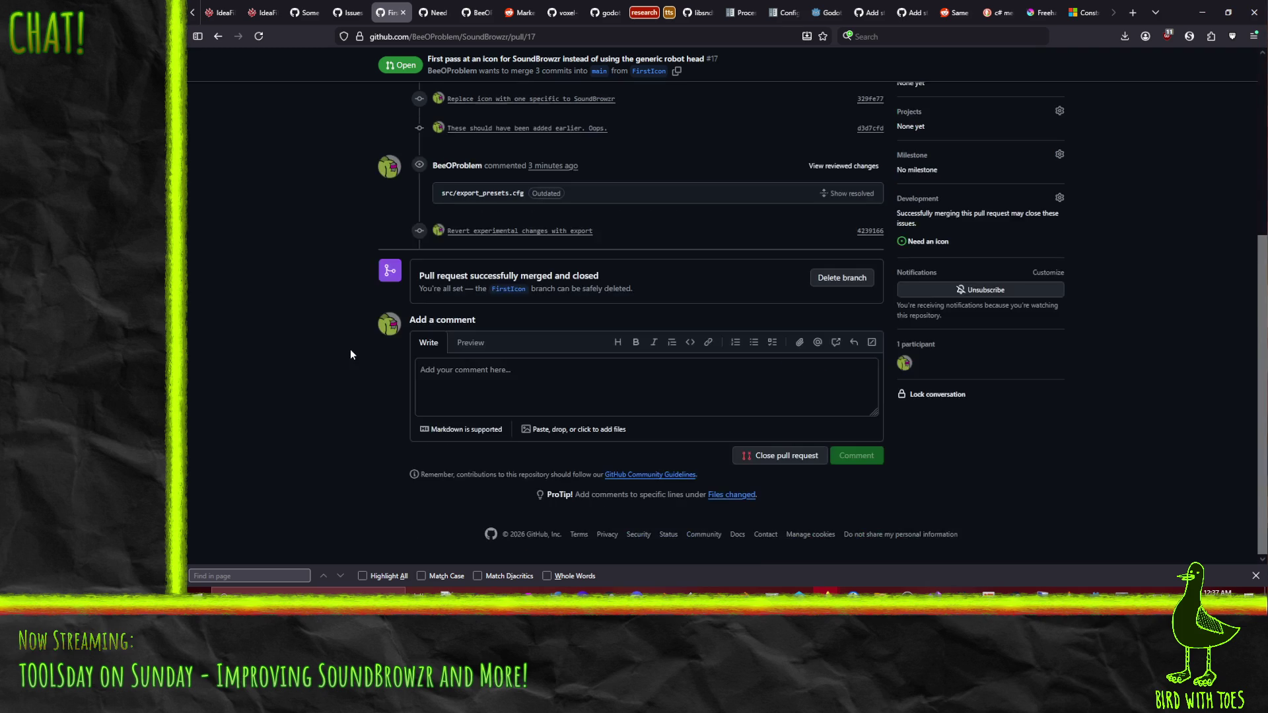
# Open the repository's Issues list, then return to the Godot editor.
pyautogui.scroll(5, 349, 347)
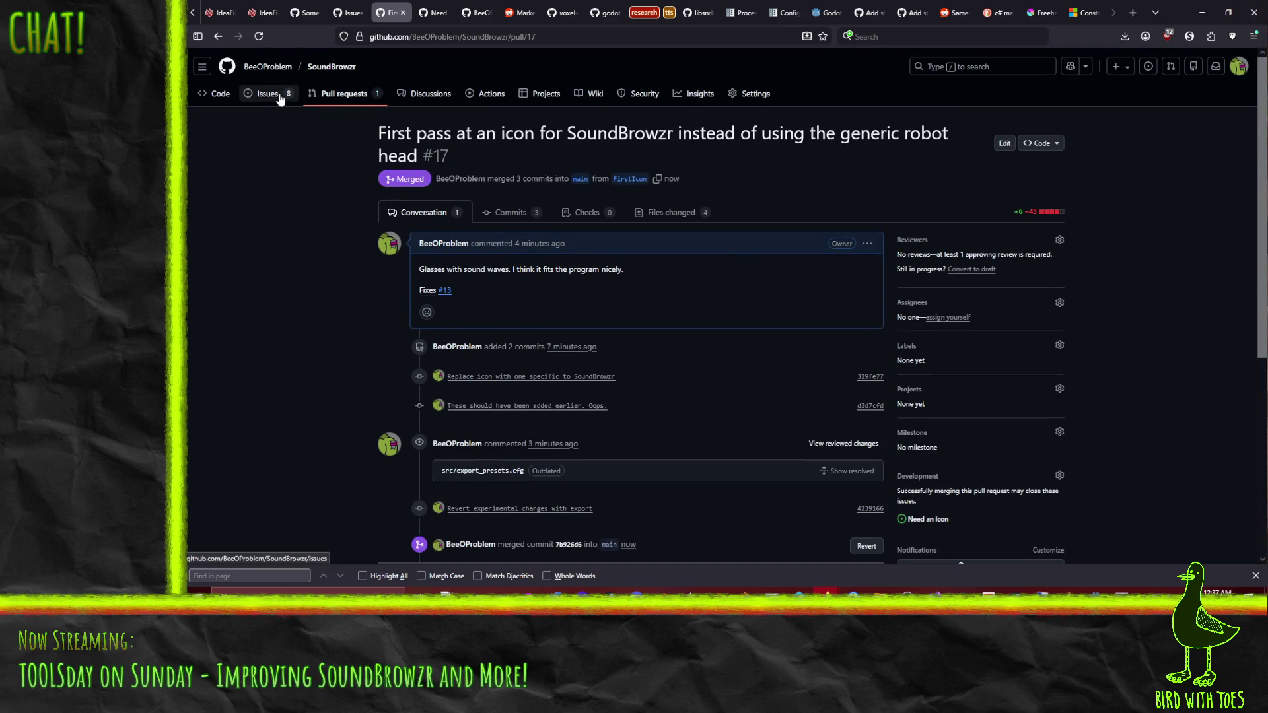
pyautogui.click(272, 95)
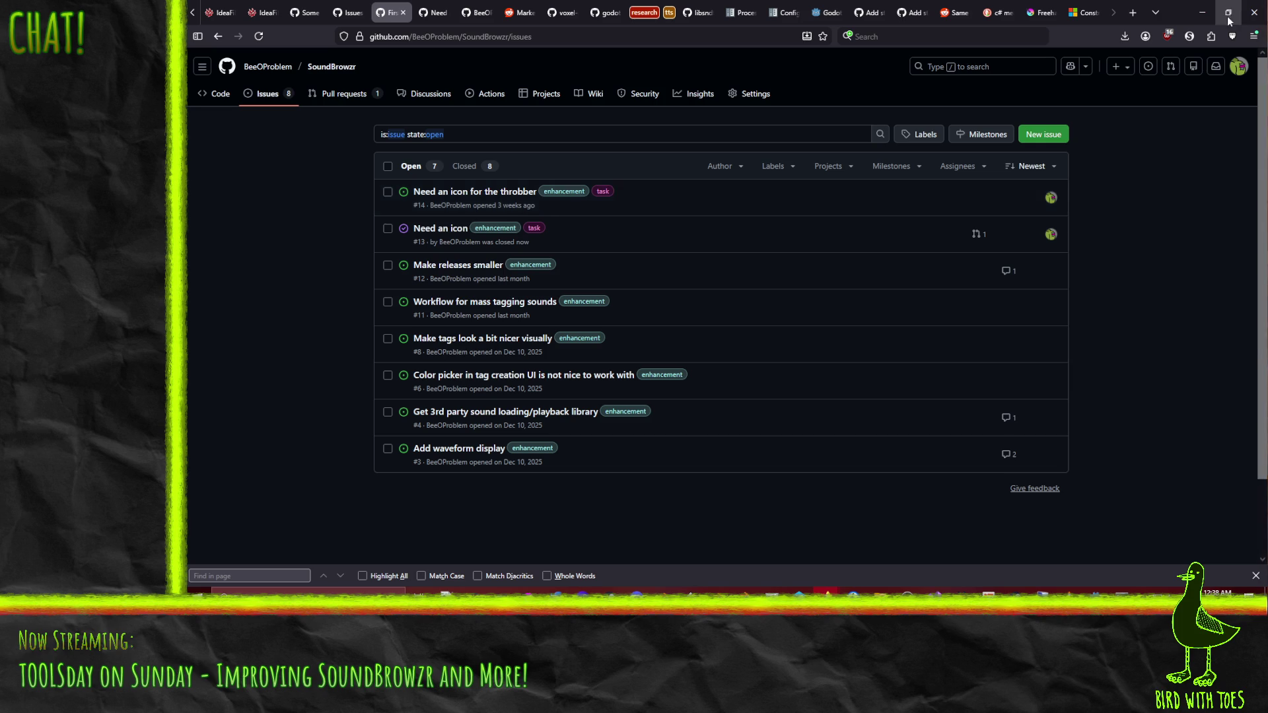
pyautogui.hotkey('alt', 'Tab')
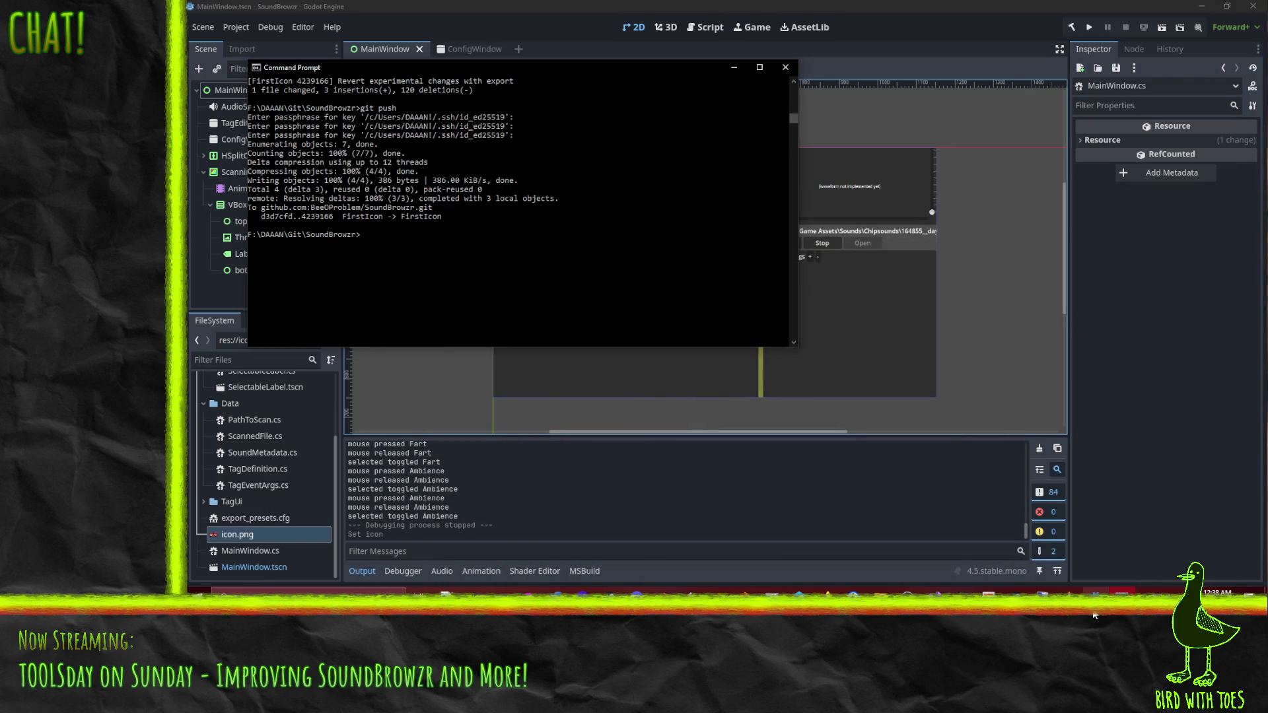
# Close the leftover Command Prompt git window and switch over to Krita.
pyautogui.click(1096, 590)
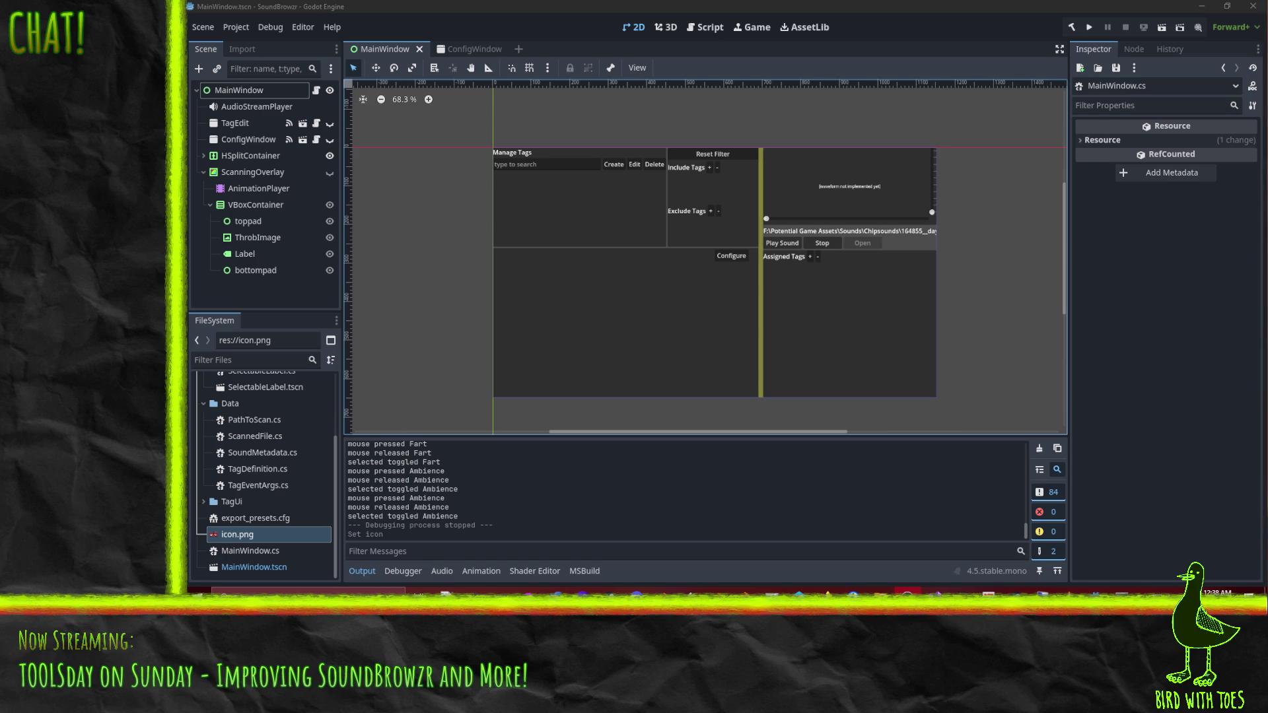
pyautogui.hotkey('alt', 'Tab')
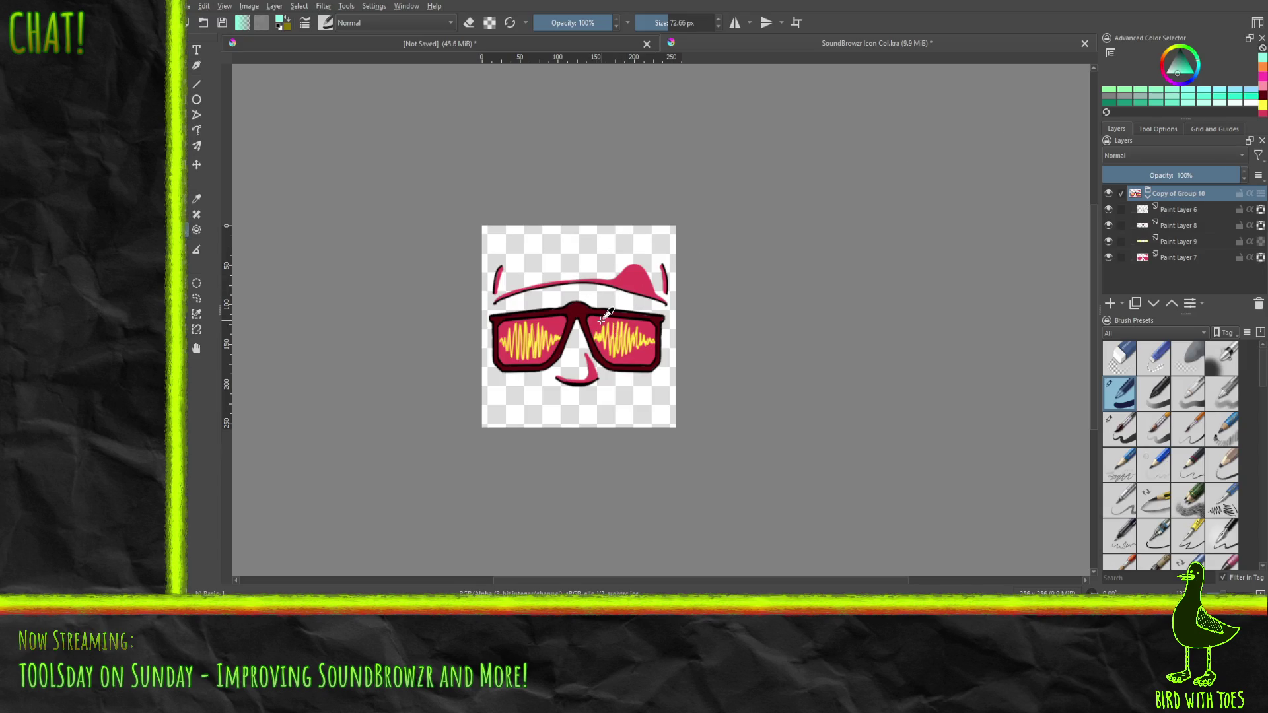
# Centre the icon and toggle the waveform, frame, outline and group layers to inspect them.
pyautogui.scroll(3, 589, 326)
pyautogui.moveTo(568, 321); pyautogui.dragTo(588, 307)
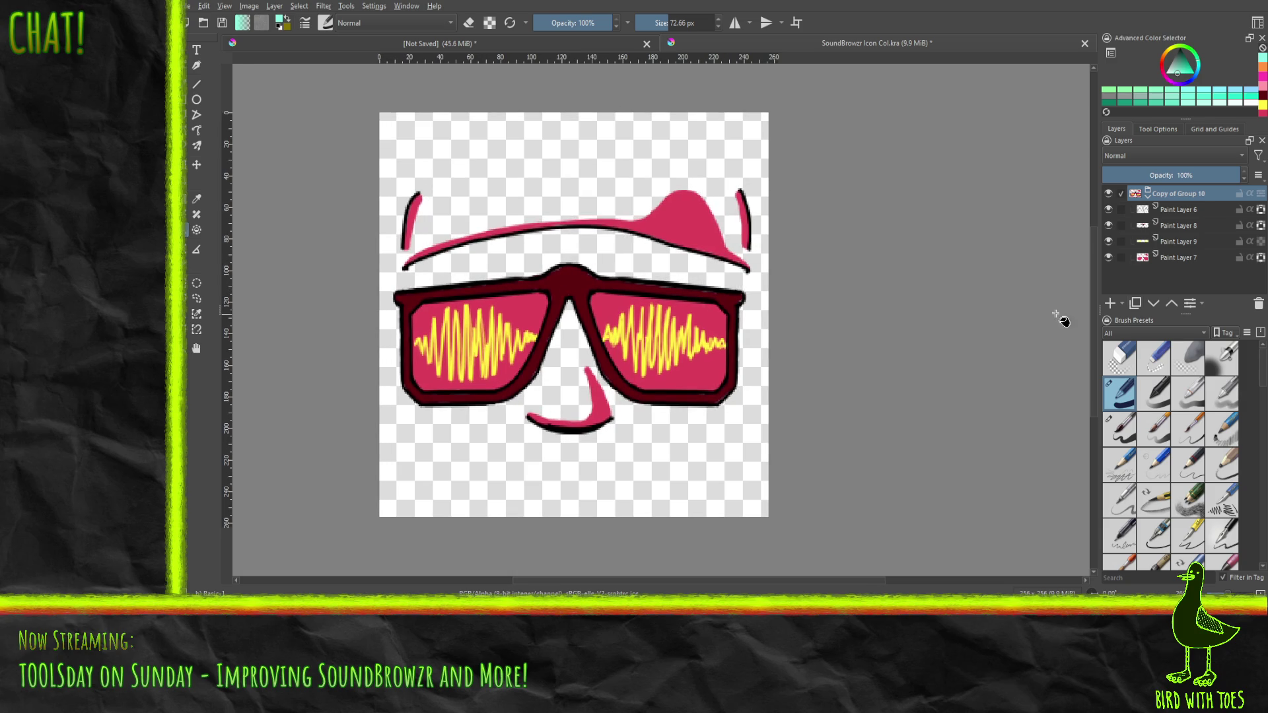
pyautogui.click(1108, 243)
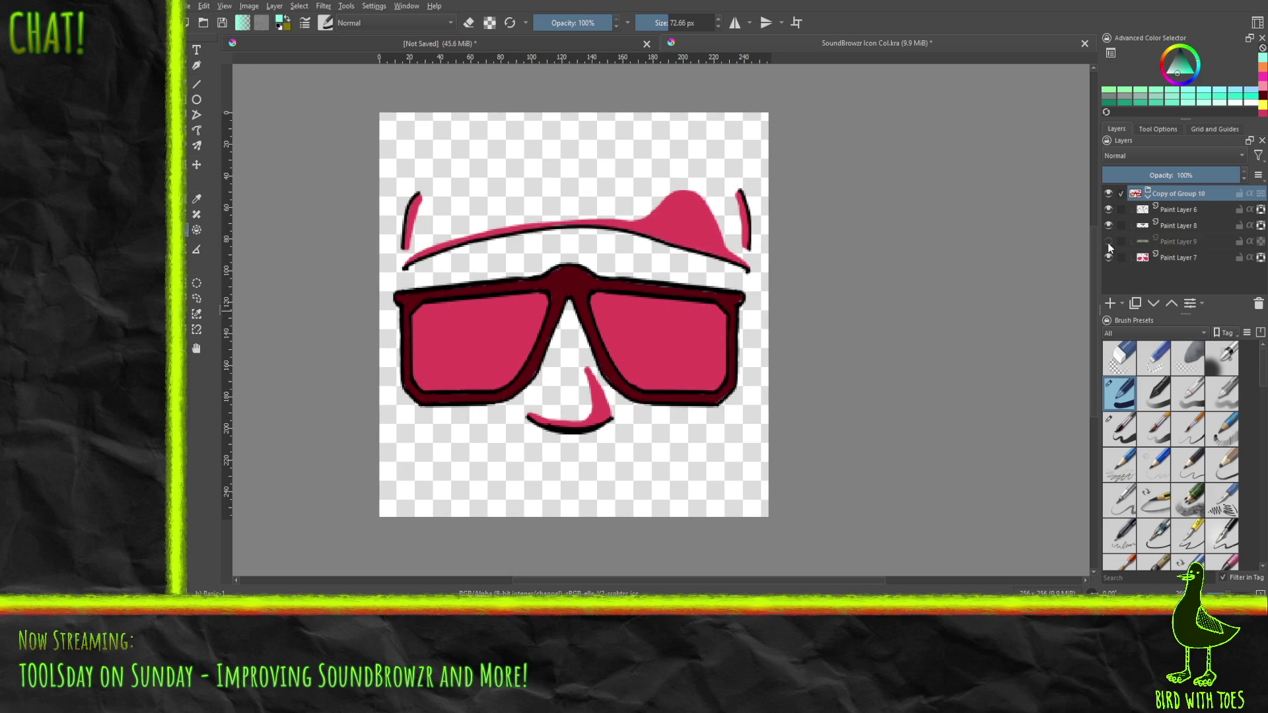
pyautogui.click(1107, 242)
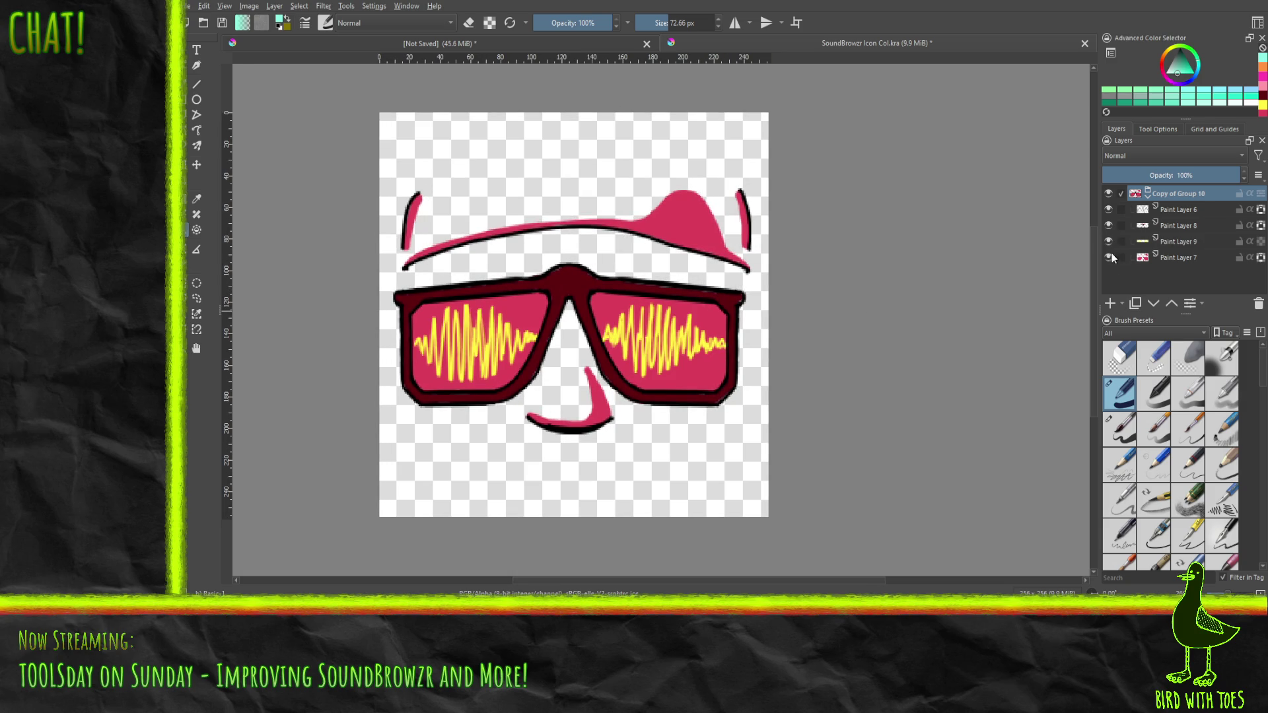
pyautogui.click(1107, 241)
pyautogui.click(1108, 225)
pyautogui.click(1108, 209)
pyautogui.click(1108, 192)
pyautogui.click(1108, 193)
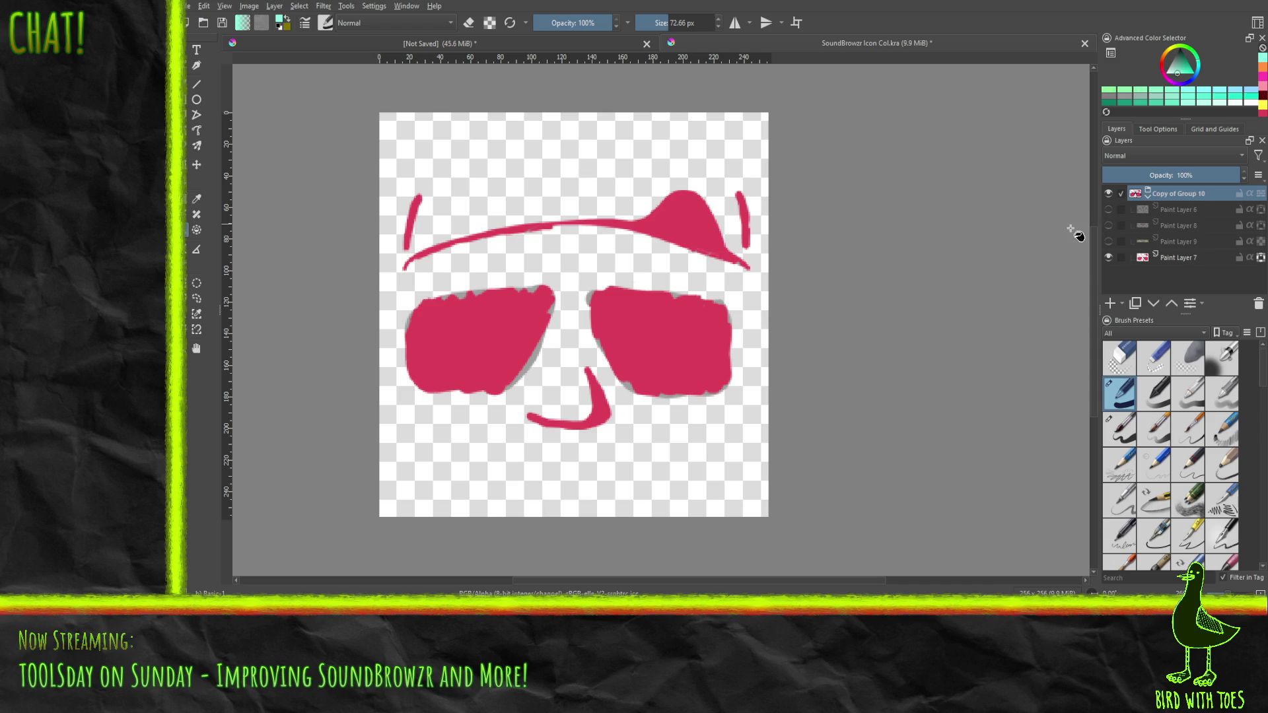
# Leave only Paint Layer 9's yellow waveforms visible, hiding outlines, frames and pink sunglasses.
pyautogui.click(1108, 210)
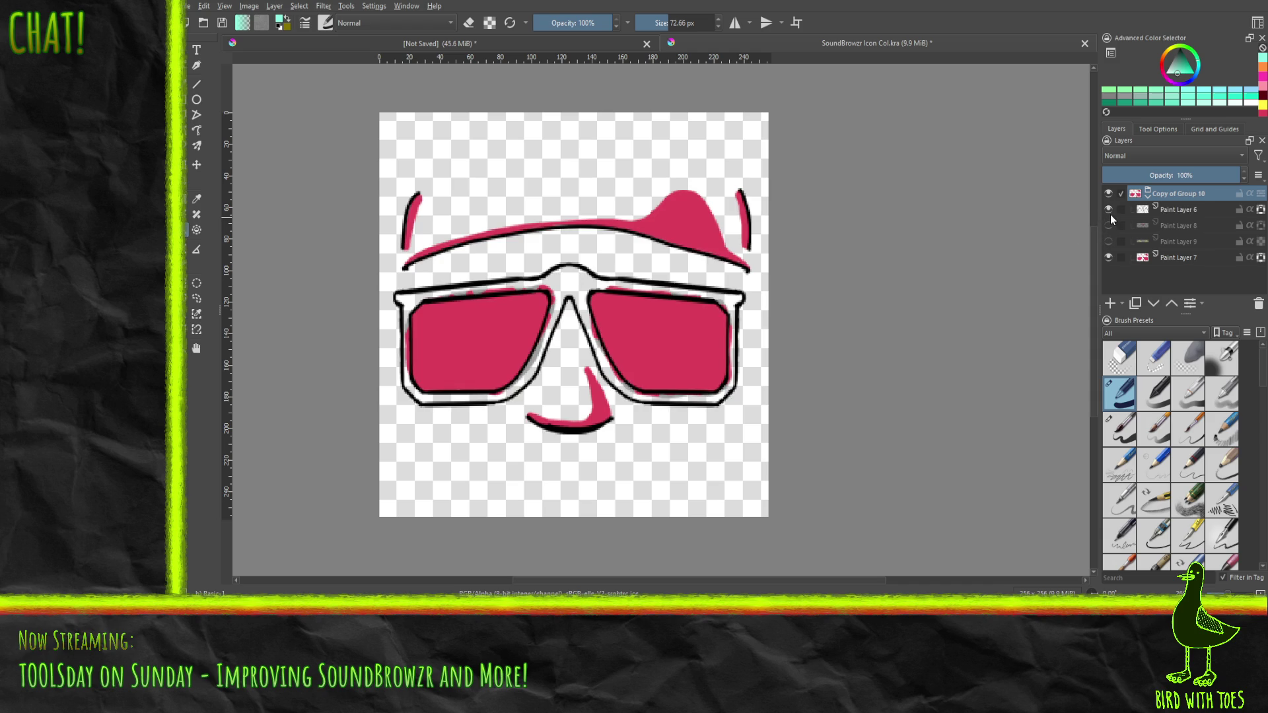
pyautogui.click(1108, 210)
pyautogui.click(1110, 226)
pyautogui.click(1111, 226)
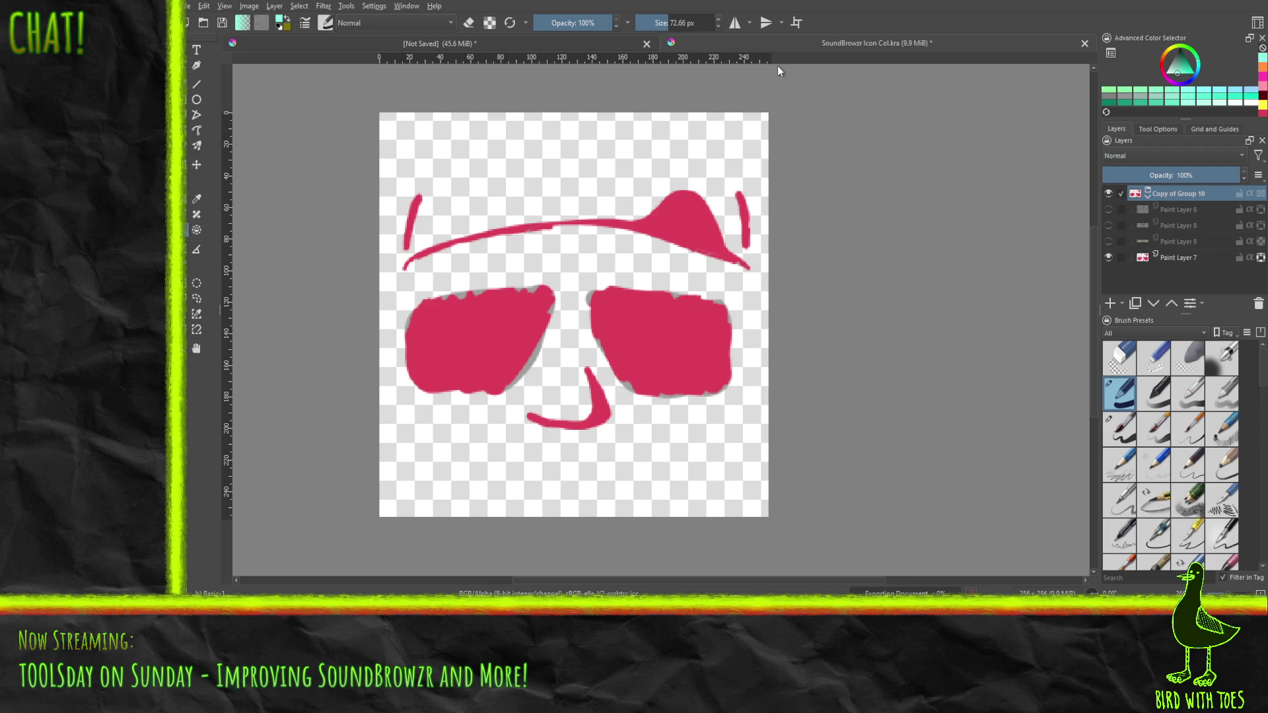
pyautogui.click(1108, 241)
pyautogui.click(1108, 258)
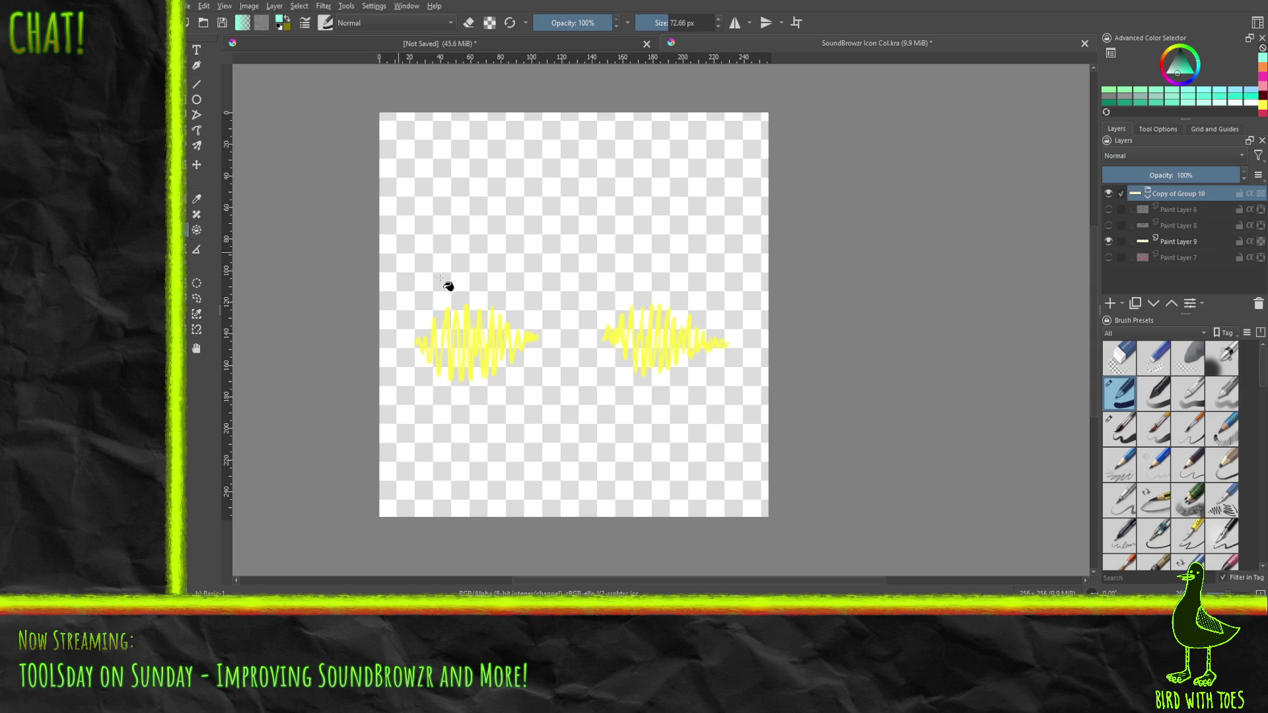
# Set up the Line tool on Paint Layer 9 with the waveform's yellow and a thin brush.
pyautogui.scroll(2, 518, 357)
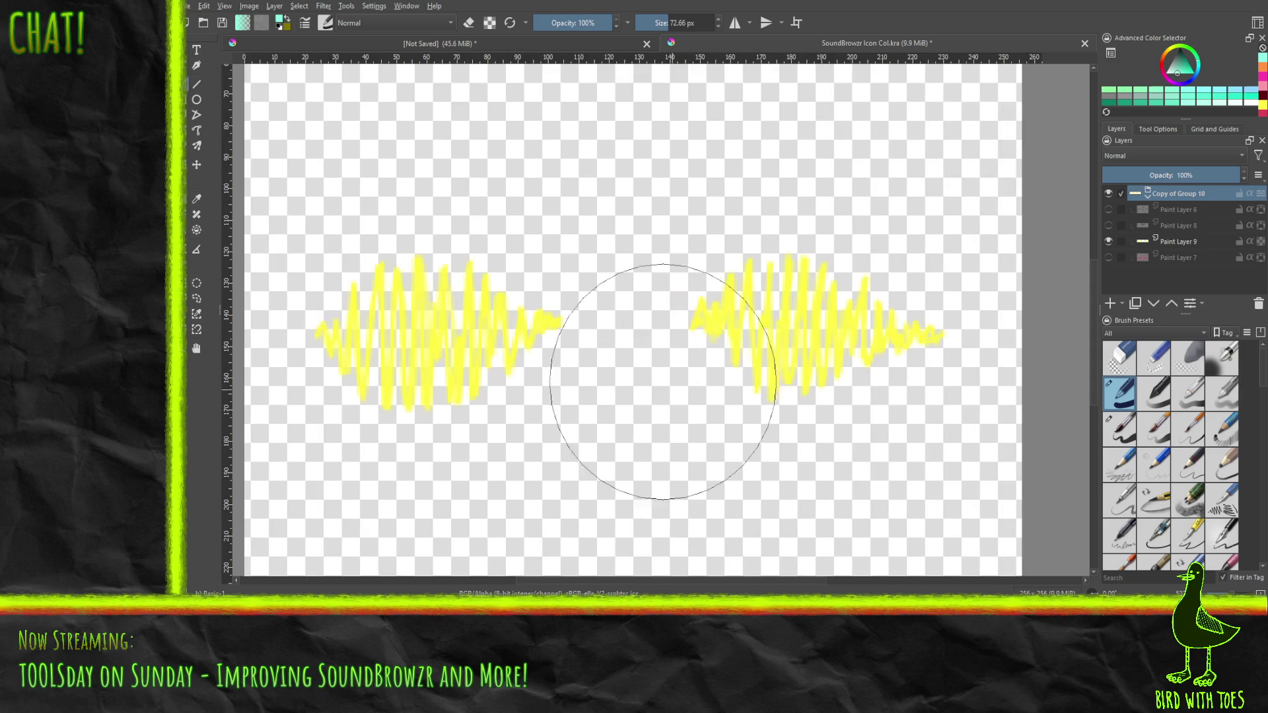
pyautogui.click(198, 85)
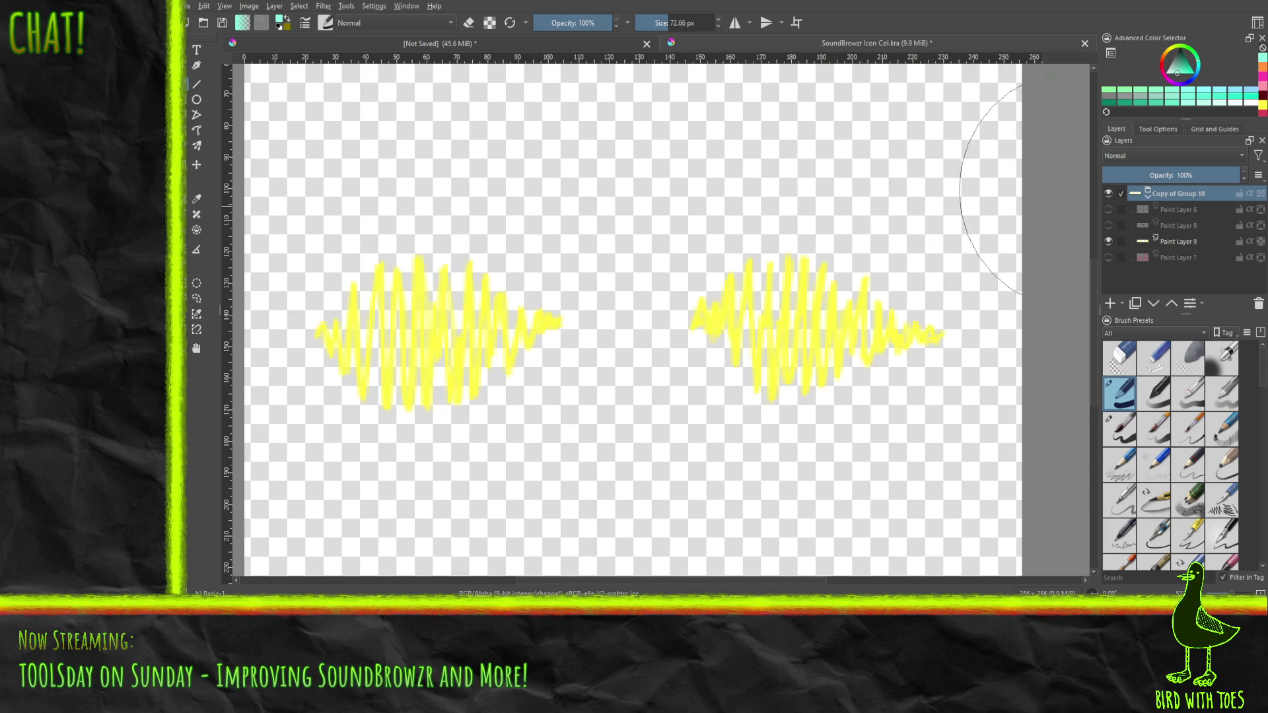
pyautogui.click(1183, 243)
pyautogui.moveTo(594, 306); pyautogui.dragTo(608, 353)
pyautogui.hotkey('ctrl', 'z')
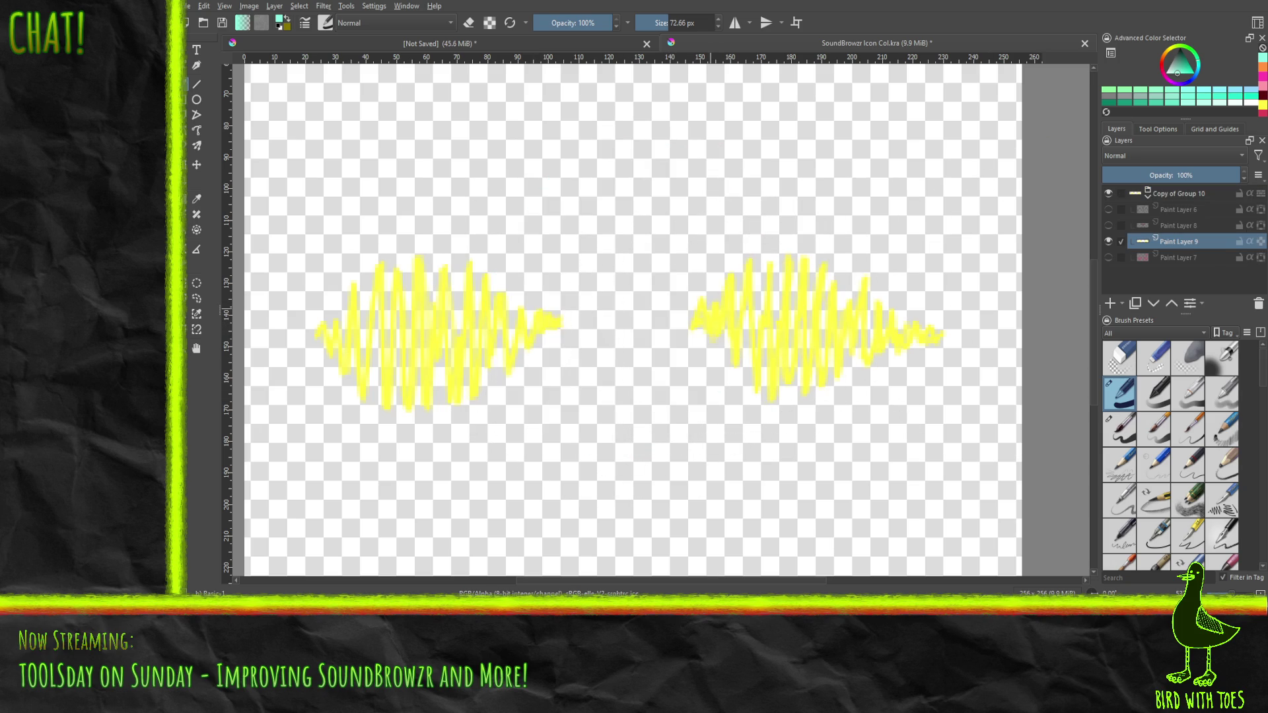
pyautogui.keyDown('ctrl'); pyautogui.click(722, 317); pyautogui.keyUp('ctrl')
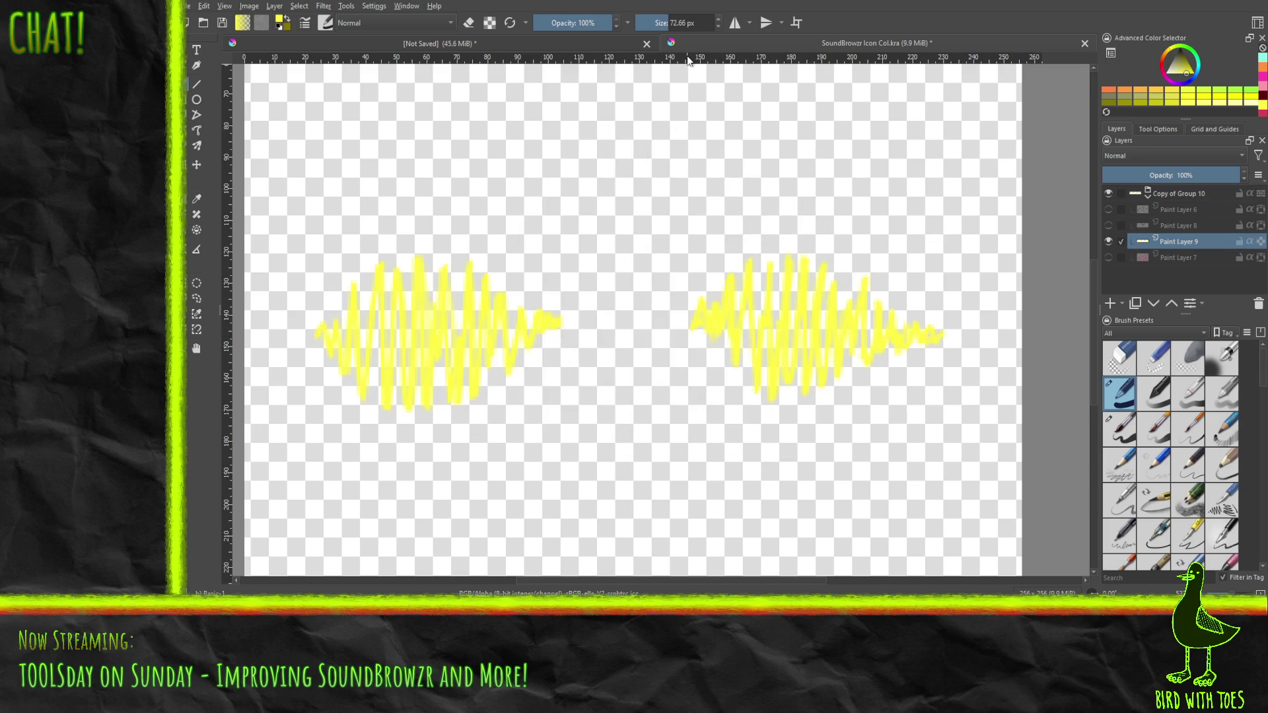
pyautogui.moveTo(665, 25); pyautogui.dragTo(650, 30)
pyautogui.click(196, 84)
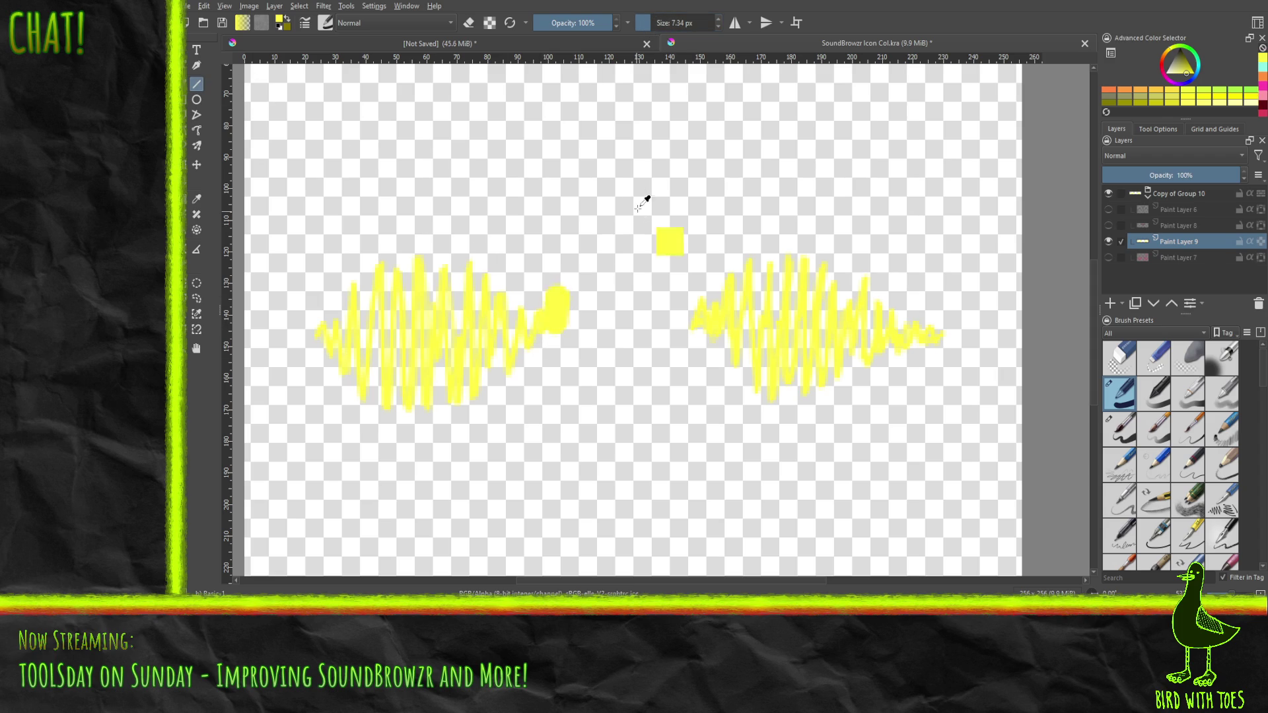
pyautogui.moveTo(642, 23); pyautogui.dragTo(639, 23)
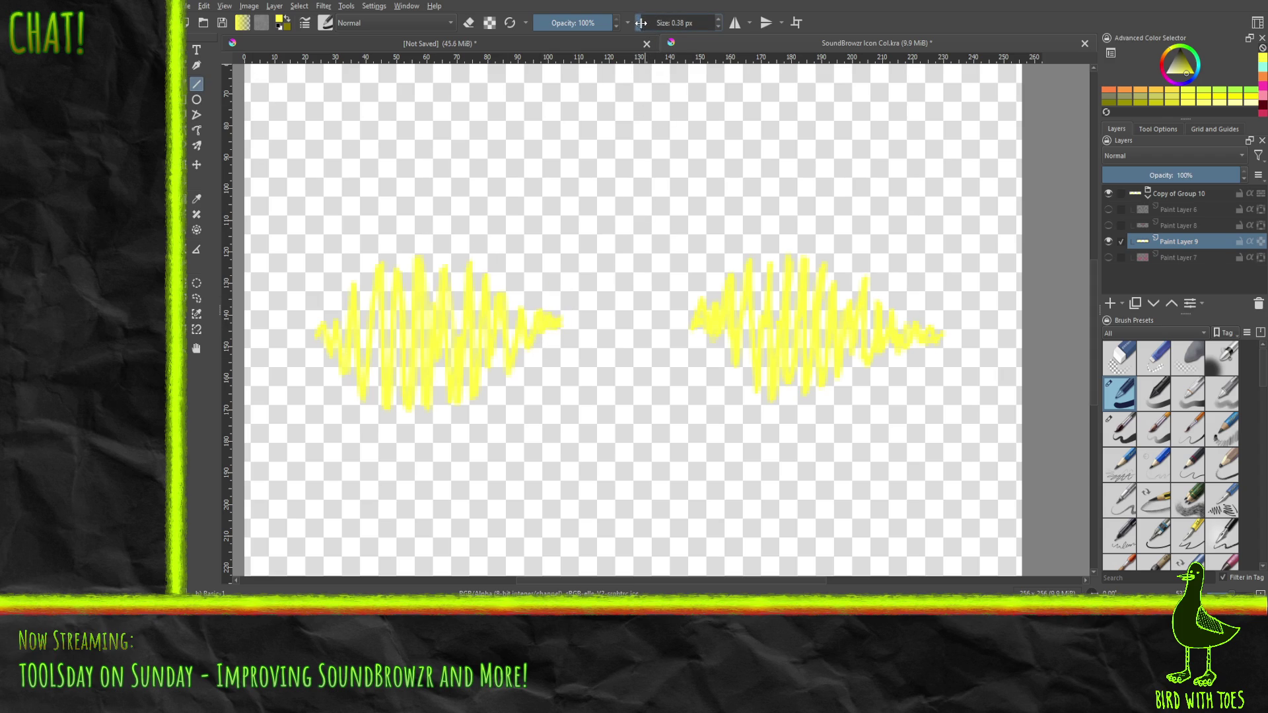
# Draw yellow zigzag segments joining the two waveforms into one wave.
pyautogui.moveTo(549, 325)
pyautogui.mouseDown()
pyautogui.moveTo(564, 284)
pyautogui.moveTo(575, 401)
pyautogui.moveTo(586, 275)
pyautogui.moveTo(589, 352)
pyautogui.mouseUp()
pyautogui.moveTo(590, 351)
pyautogui.mouseDown()
pyautogui.moveTo(596, 255)
pyautogui.moveTo(600, 372)
pyautogui.moveTo(605, 291)
pyautogui.moveTo(614, 340)
pyautogui.moveTo(620, 277)
pyautogui.moveTo(624, 359)
pyautogui.moveTo(631, 302)
pyautogui.moveTo(636, 337)
pyautogui.moveTo(640, 312)
pyautogui.moveTo(654, 345)
pyautogui.moveTo(656, 292)
pyautogui.moveTo(662, 353)
pyautogui.moveTo(674, 276)
pyautogui.moveTo(682, 350)
pyautogui.moveTo(687, 291)
pyautogui.moveTo(693, 347)
pyautogui.moveTo(705, 311)
pyautogui.mouseUp()
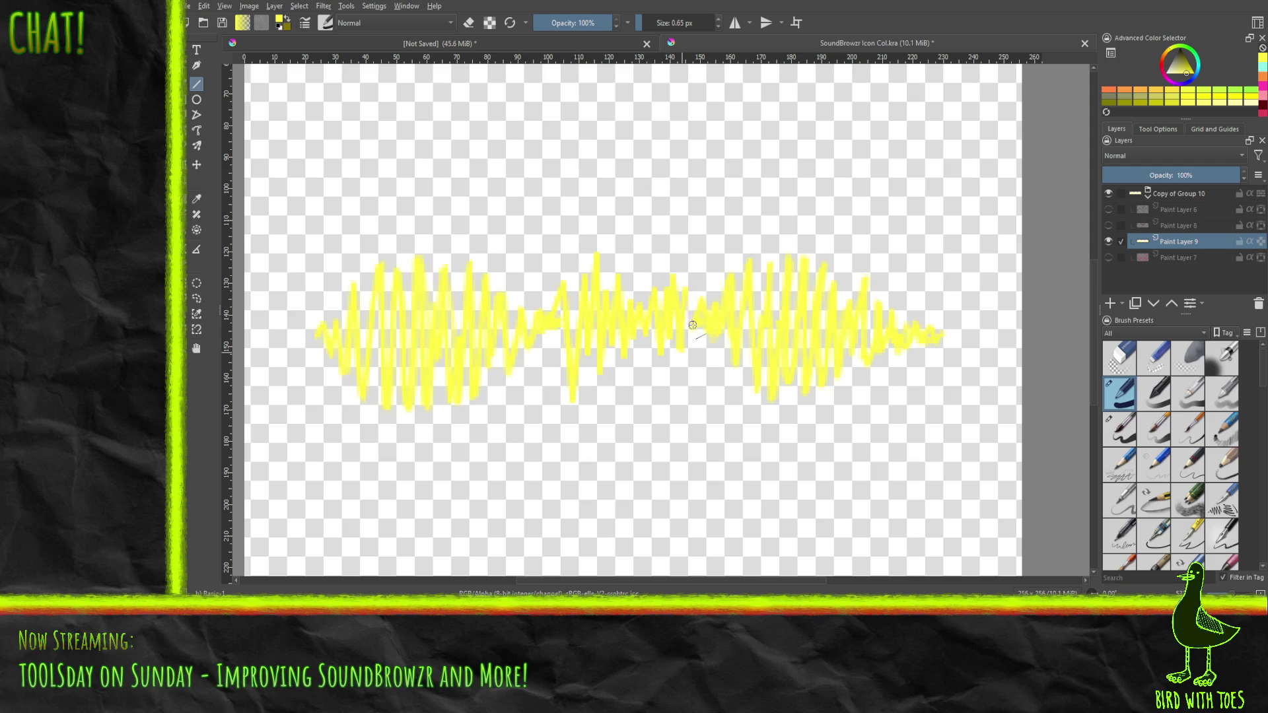
pyautogui.moveTo(941, 335); pyautogui.dragTo(310, 335)
pyautogui.moveTo(942, 332)
pyautogui.mouseDown()
pyautogui.moveTo(958, 336)
pyautogui.moveTo(323, 317)
pyautogui.moveTo(307, 332)
pyautogui.mouseUp()
pyautogui.hotkey('ctrl', 'z')
# Extend flat yellow lines from the waveform's ends out to both canvas edges.
pyautogui.moveTo(954, 330); pyautogui.dragTo(1018, 335)
pyautogui.moveTo(309, 331); pyautogui.dragTo(245, 331)
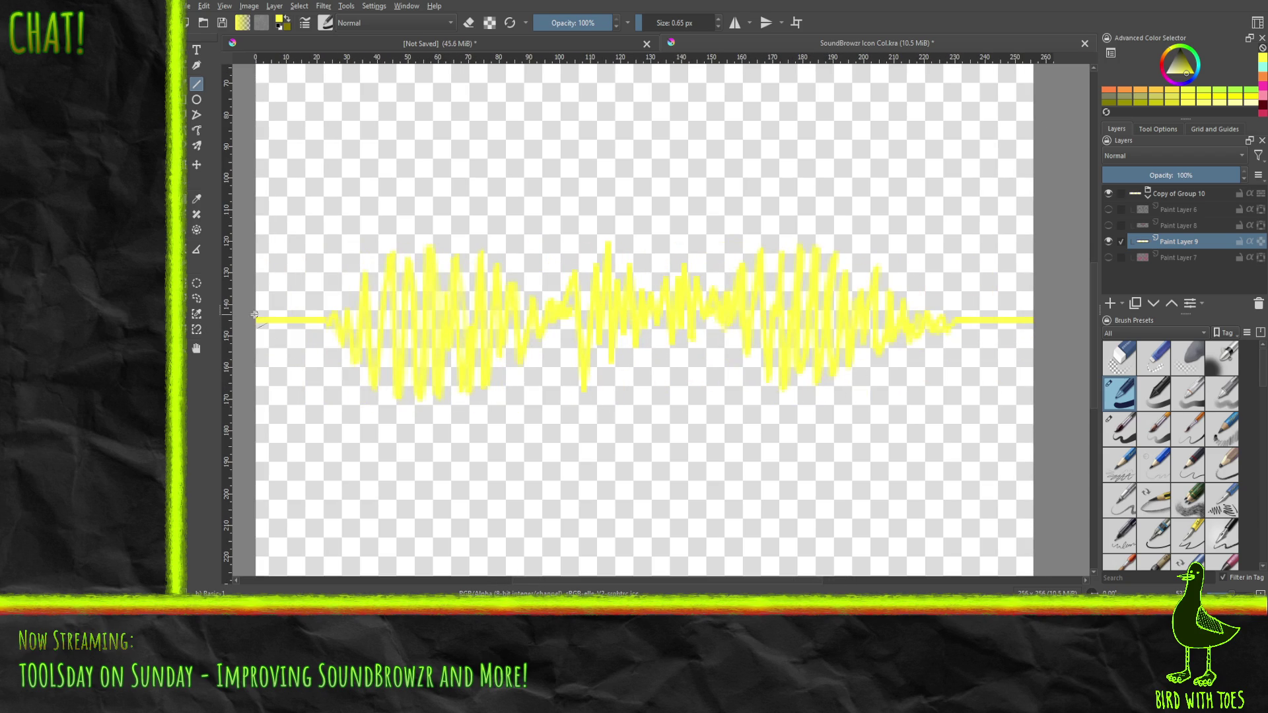
pyautogui.moveTo(255, 320)
pyautogui.mouseDown()
pyautogui.moveTo(428, 336)
pyautogui.moveTo(1043, 343)
pyautogui.mouseUp()
pyautogui.hotkey('ctrl', 'z')
pyautogui.click(796, 27)
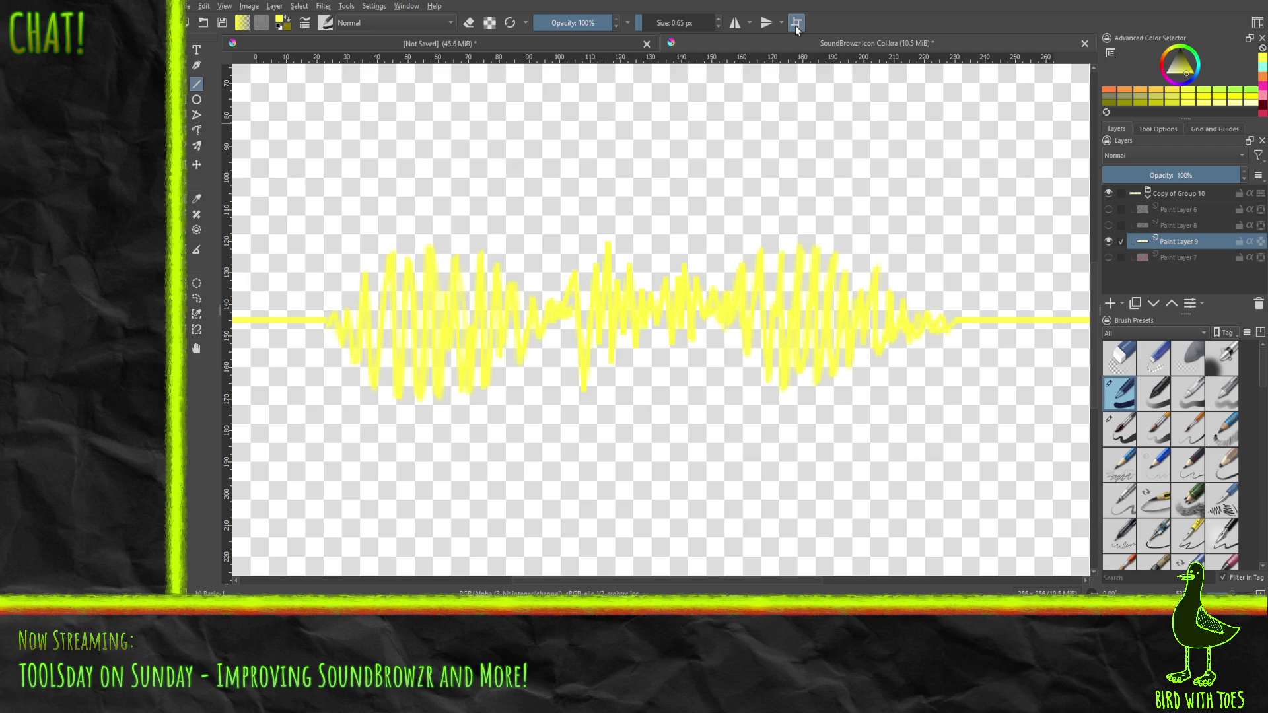
# Inspect the waveform seam in Wrap Around mode, turn it off, and export the waveform image.
pyautogui.moveTo(795, 74)
pyautogui.mouseDown()
pyautogui.moveTo(600, 227)
pyautogui.moveTo(713, 221)
pyautogui.moveTo(733, 98)
pyautogui.mouseUp()
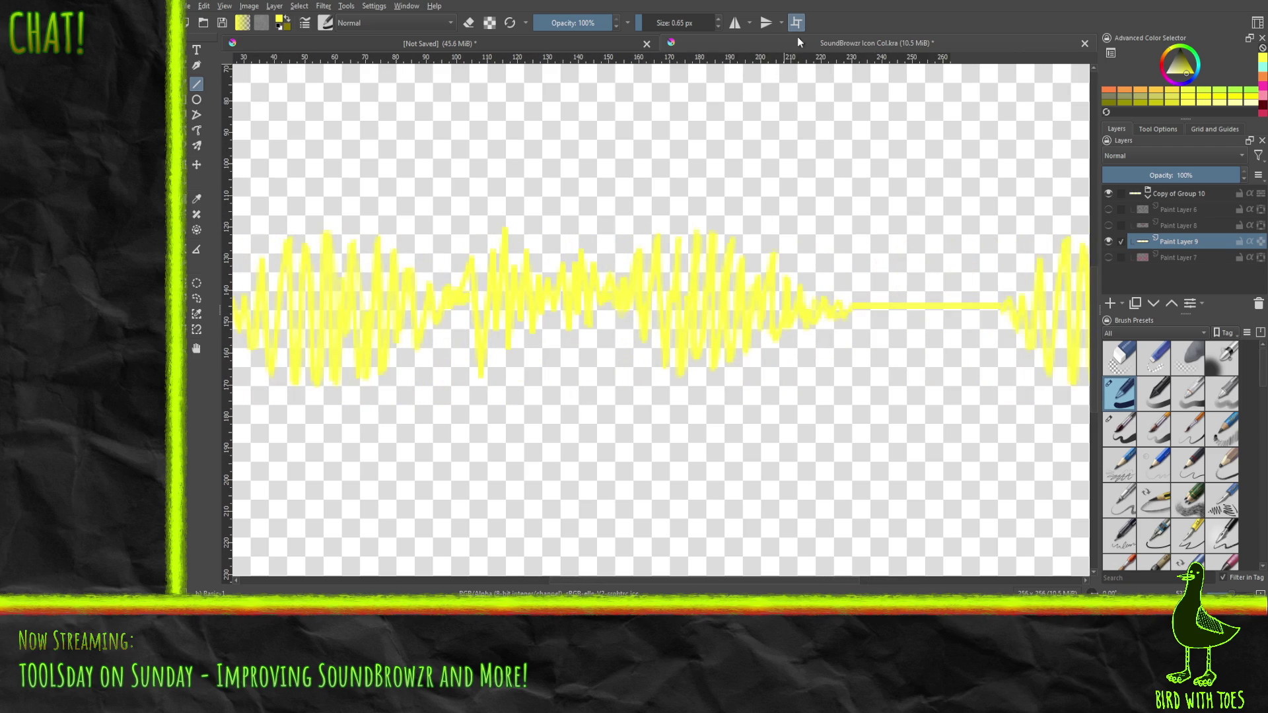
pyautogui.click(796, 24)
pyautogui.moveTo(560, 268); pyautogui.dragTo(639, 269)
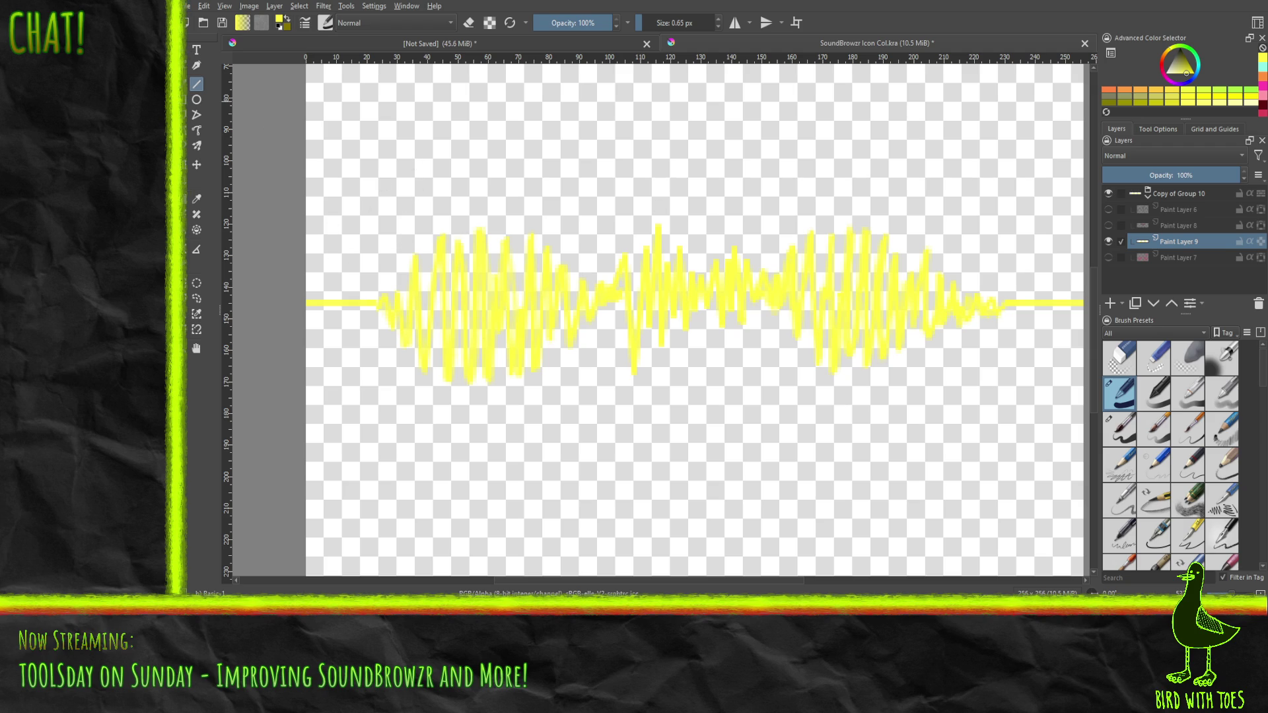
pyautogui.hotkey('ctrl', 'shift', 'e')
pyautogui.click(1108, 226)
# Export an image of just the dark-red glasses frames and black face outlines, without waveform or pink fill.
pyautogui.click(1108, 241)
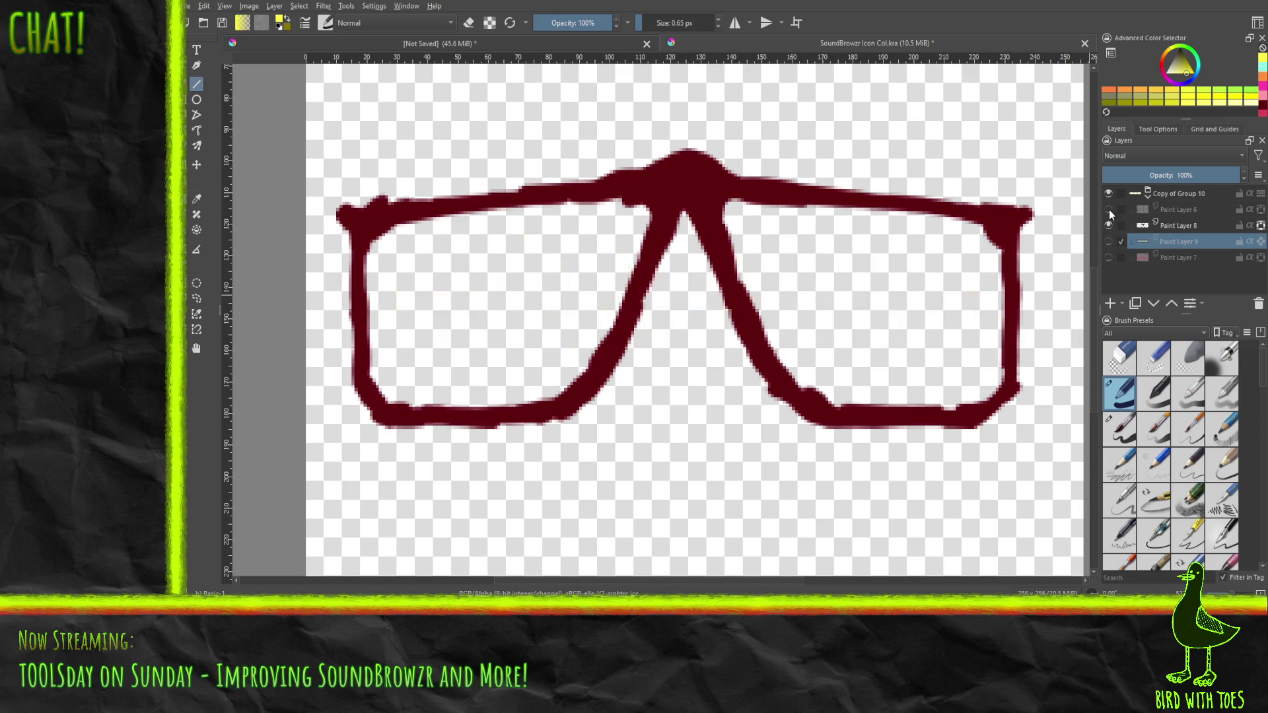
pyautogui.click(1108, 210)
pyautogui.click(1108, 258)
pyautogui.click(1108, 257)
pyautogui.moveTo(806, 274)
pyautogui.mouseDown()
pyautogui.moveTo(804, 326)
pyautogui.moveTo(787, 341)
pyautogui.mouseUp()
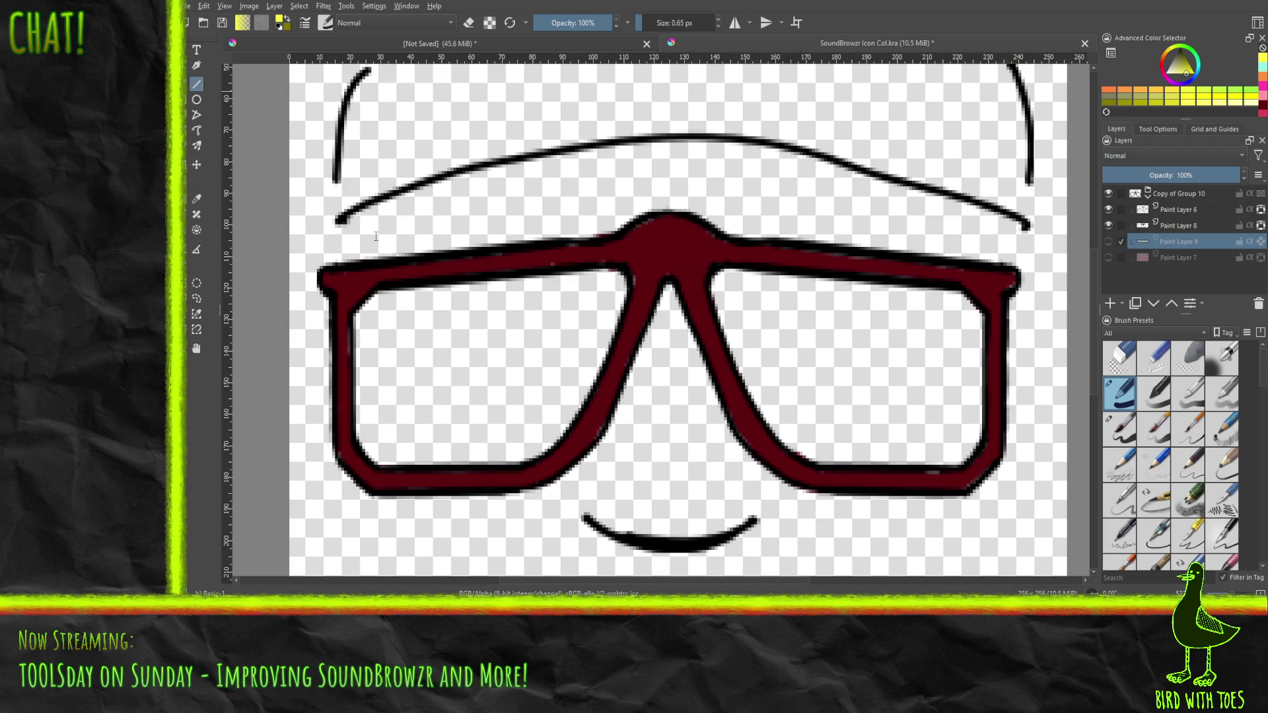
pyautogui.hotkey('ctrl', 's')
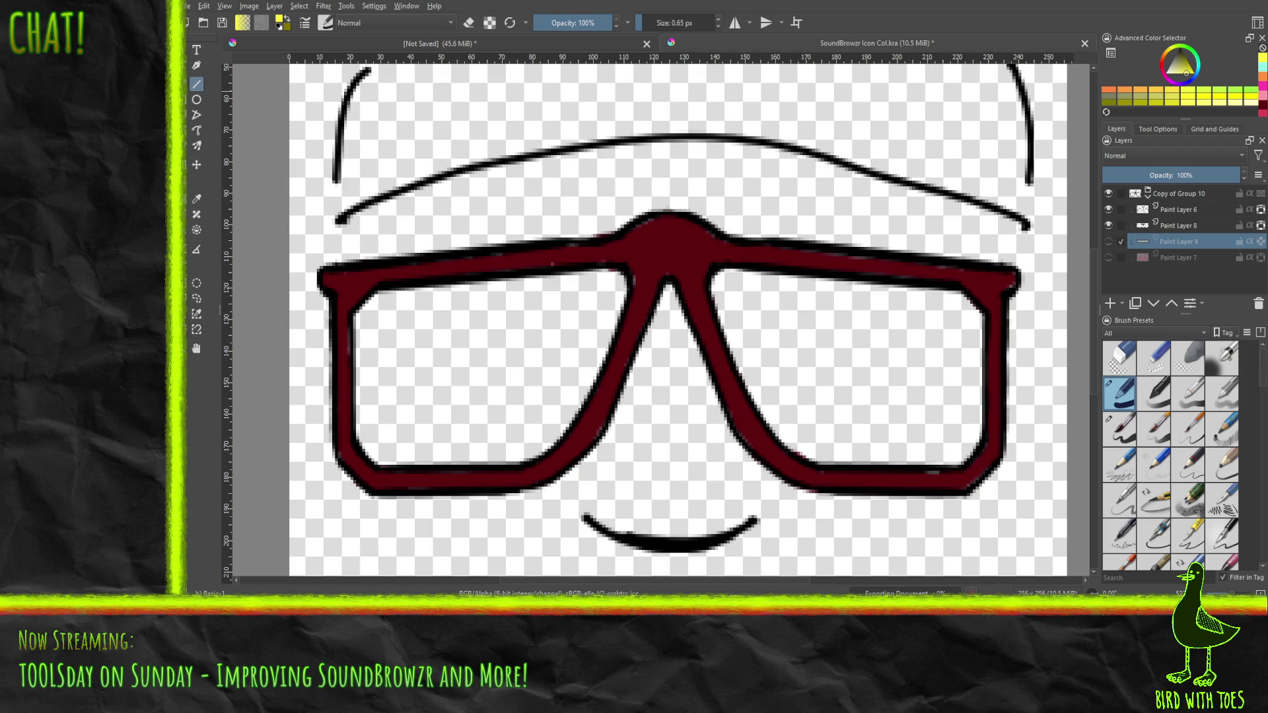
pyautogui.hotkey('alt', 'Tab')
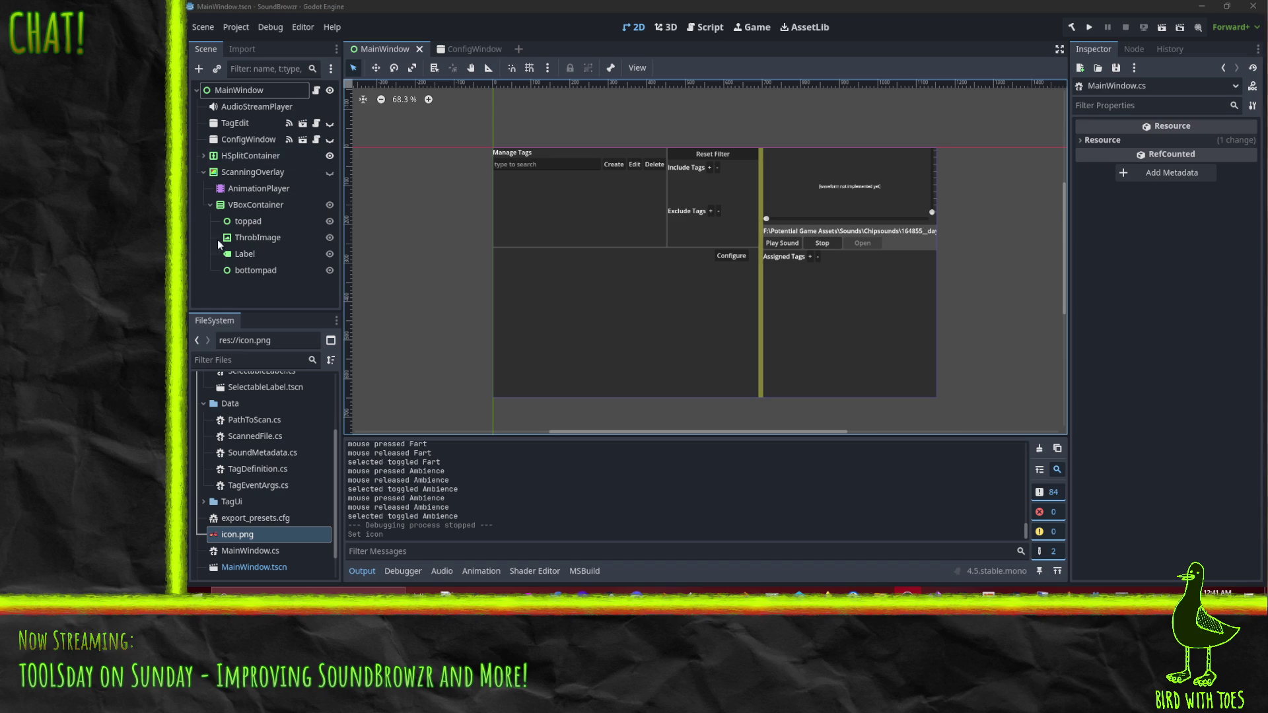
# Make ScanningOverlay visible and clear the ThrobImage node's placeholder texture.
pyautogui.click(329, 172)
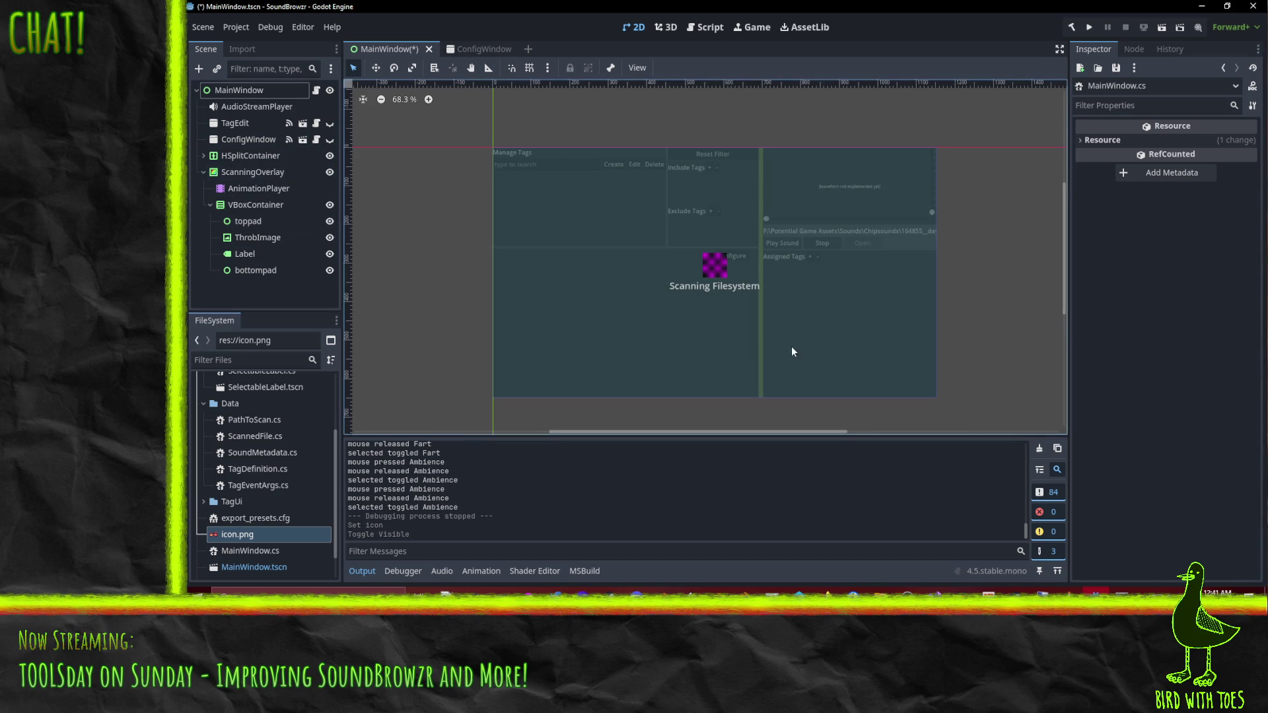
pyautogui.click(565, 266)
pyautogui.click(256, 240)
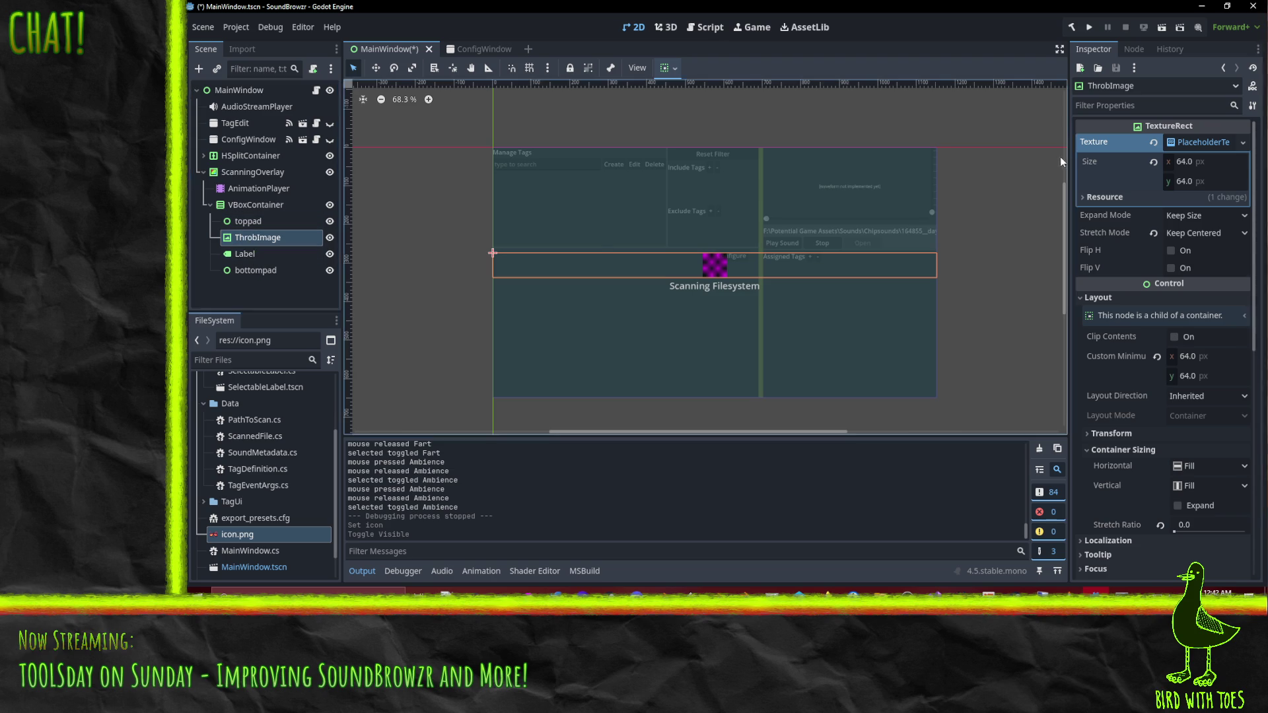
pyautogui.click(1154, 143)
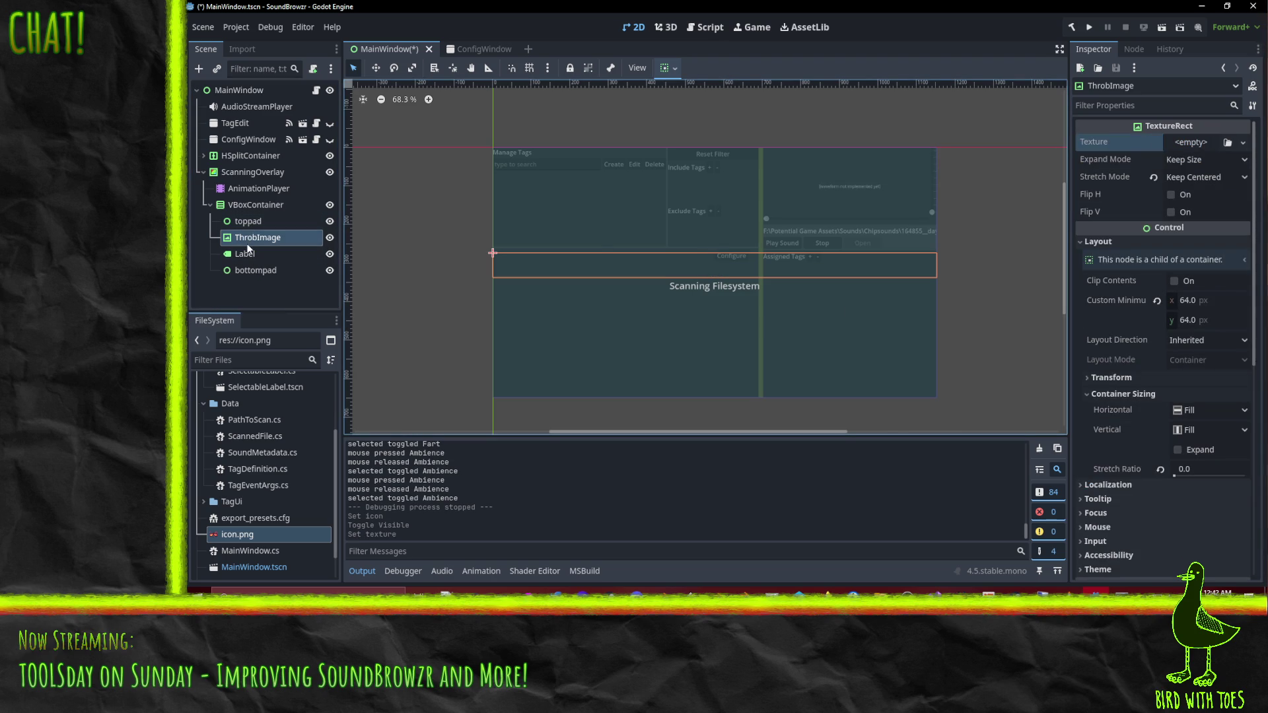
# Reselect ThrobImage and open its Texture property's assignment options.
pyautogui.click(244, 224)
pyautogui.click(244, 236)
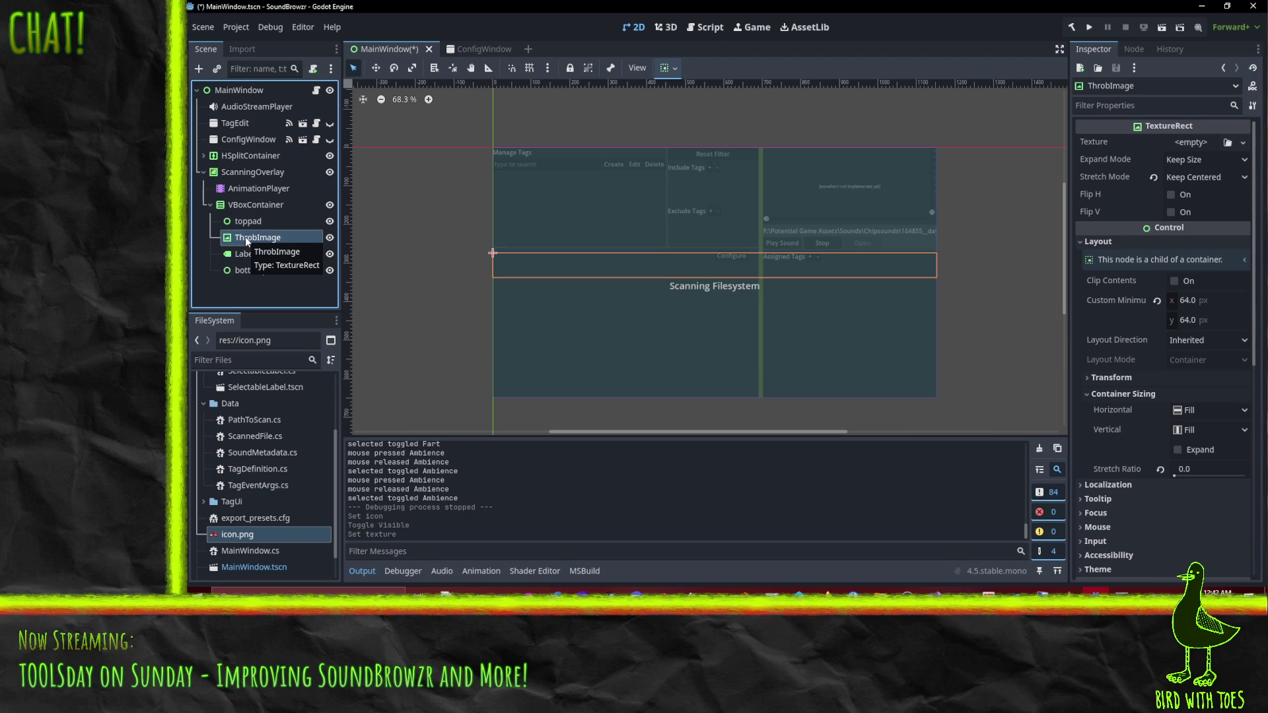
pyautogui.rightClick(246, 241)
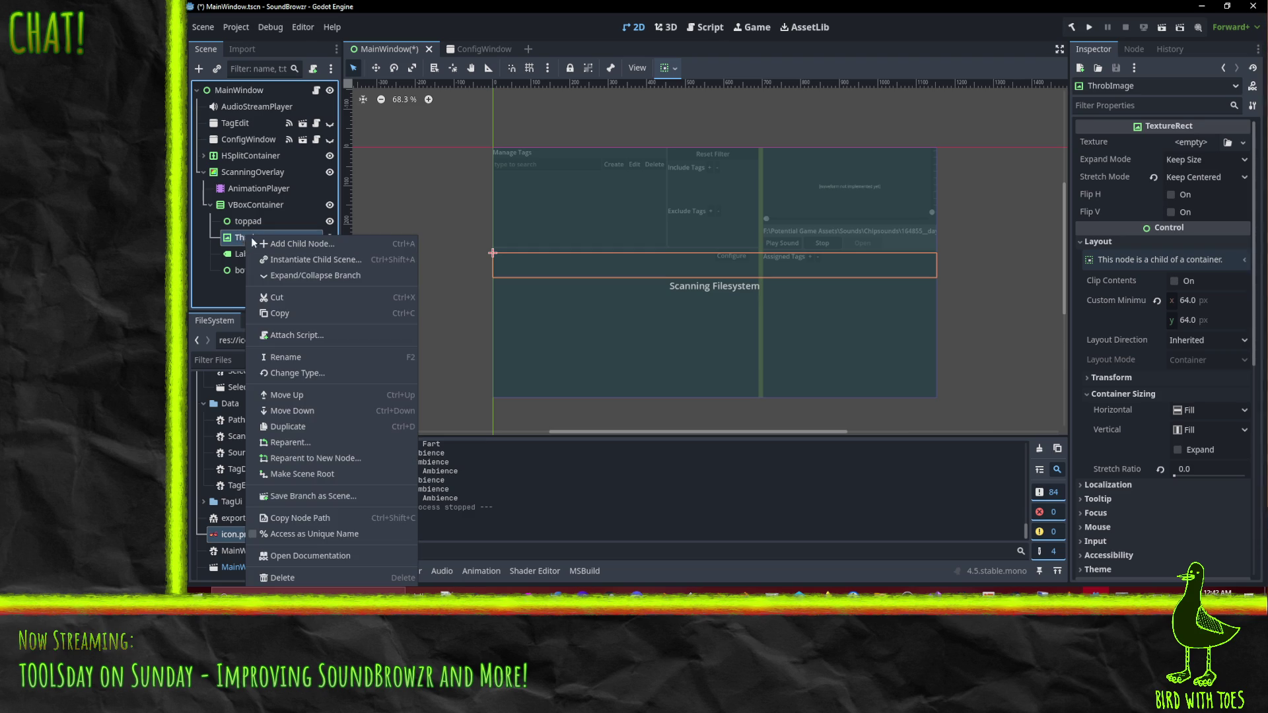
pyautogui.click(235, 242)
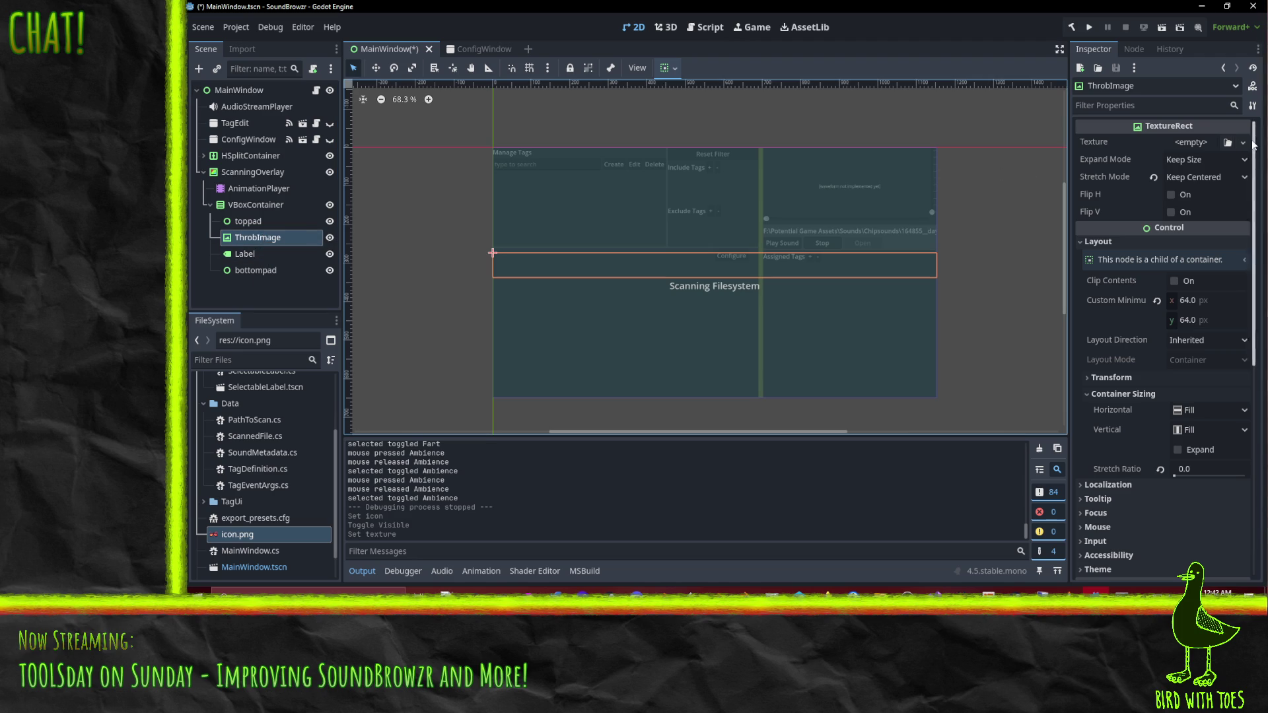
pyautogui.click(294, 206)
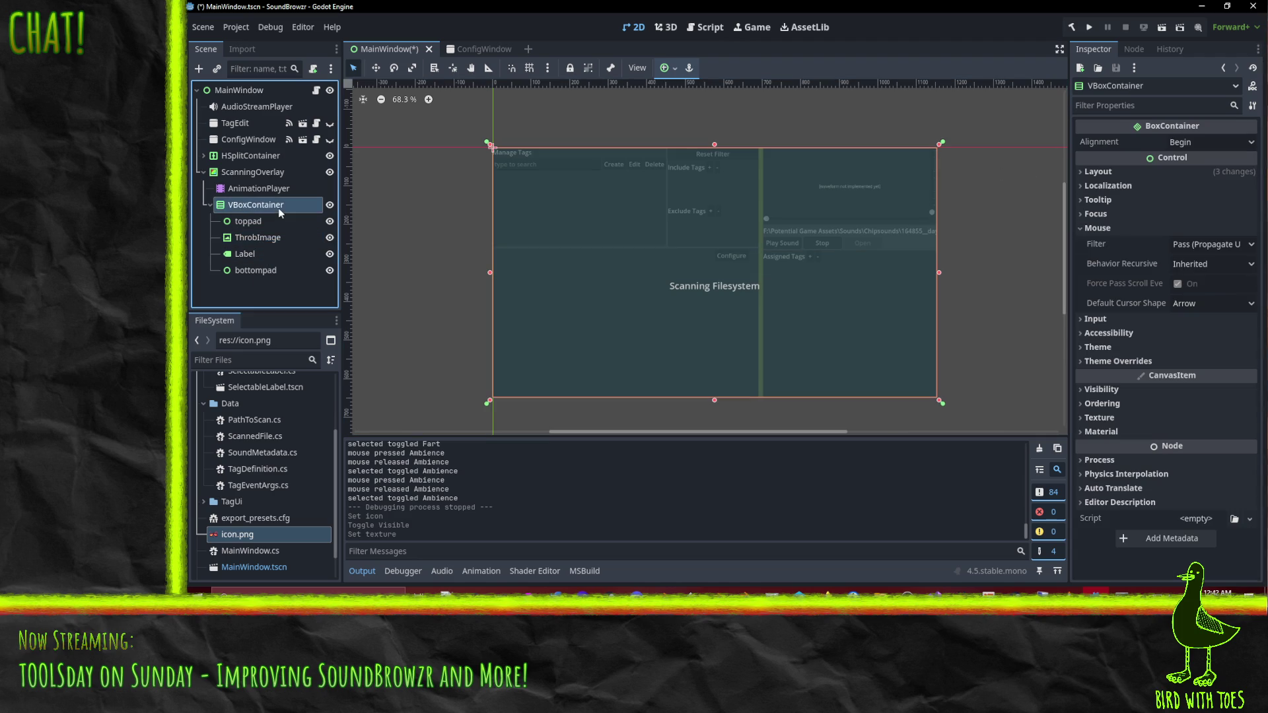
pyautogui.click(256, 238)
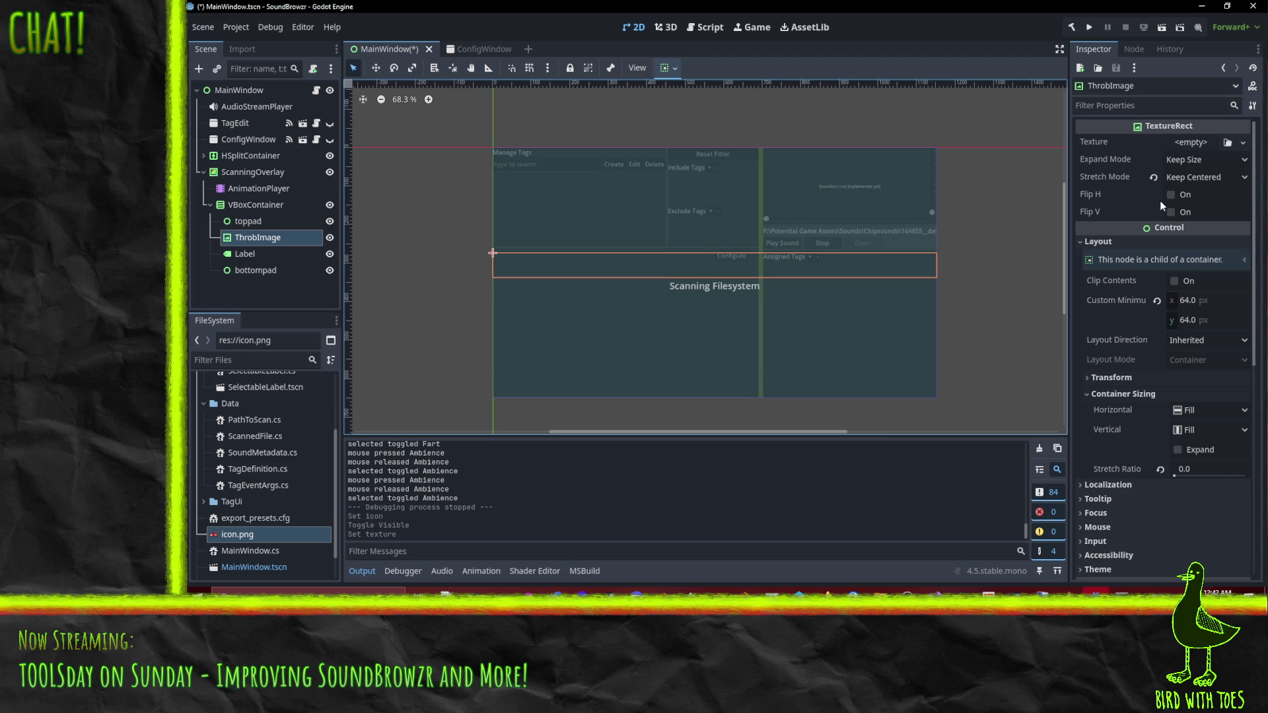
pyautogui.rightClick(252, 237)
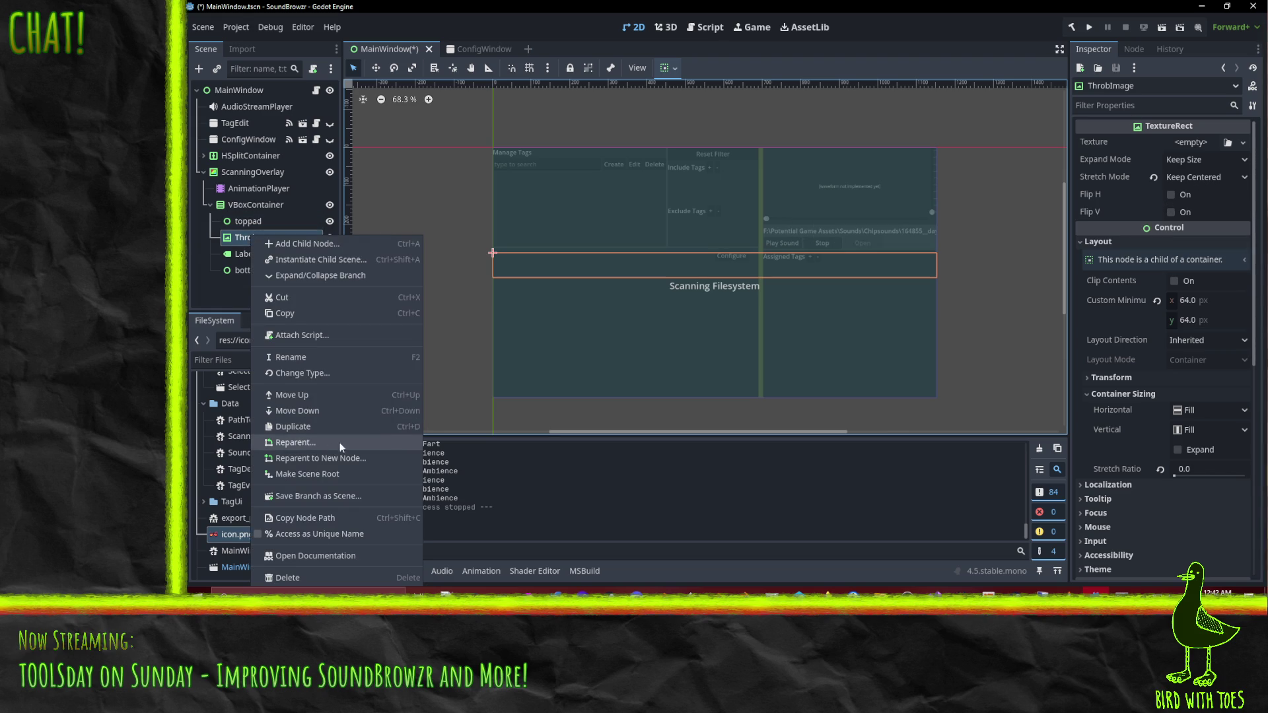
pyautogui.click(1242, 142)
pyautogui.click(1242, 142)
# Assign ThrobberBack as ThrobImage's texture, then duplicate it as ThrobImage2 nested under ThrobImage.
pyautogui.click(1150, 467)
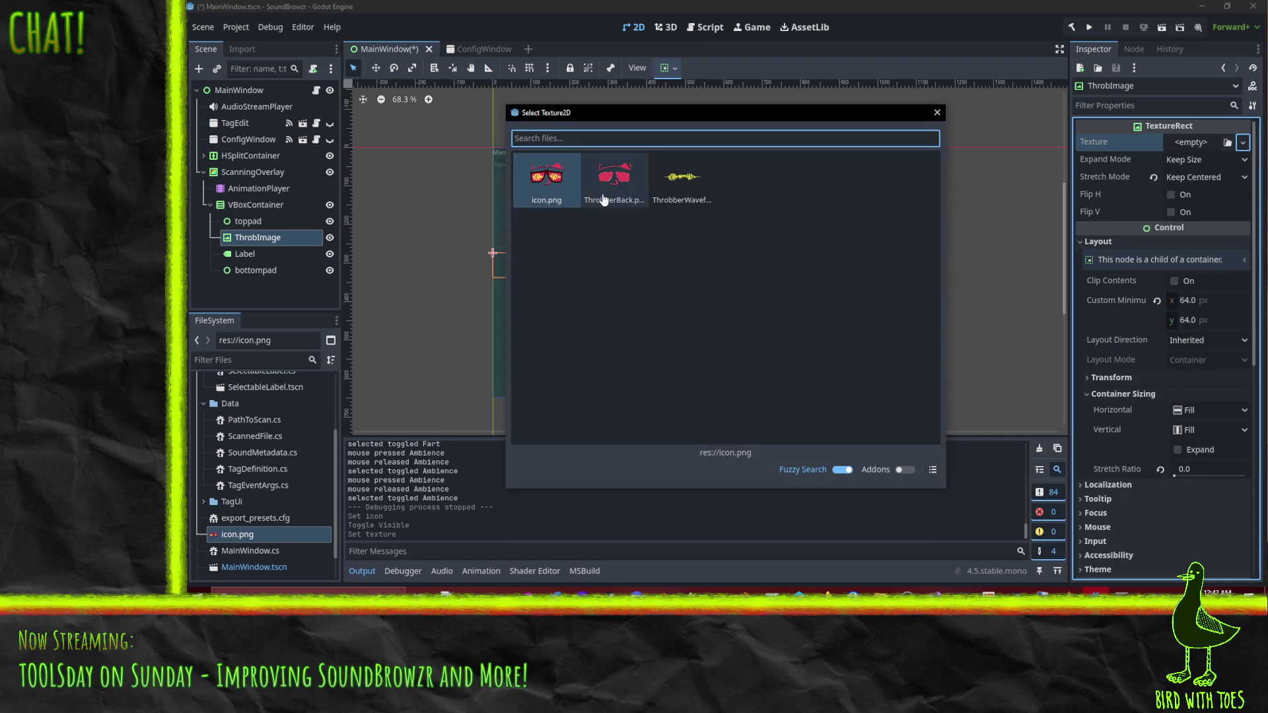
pyautogui.doubleClick(602, 196)
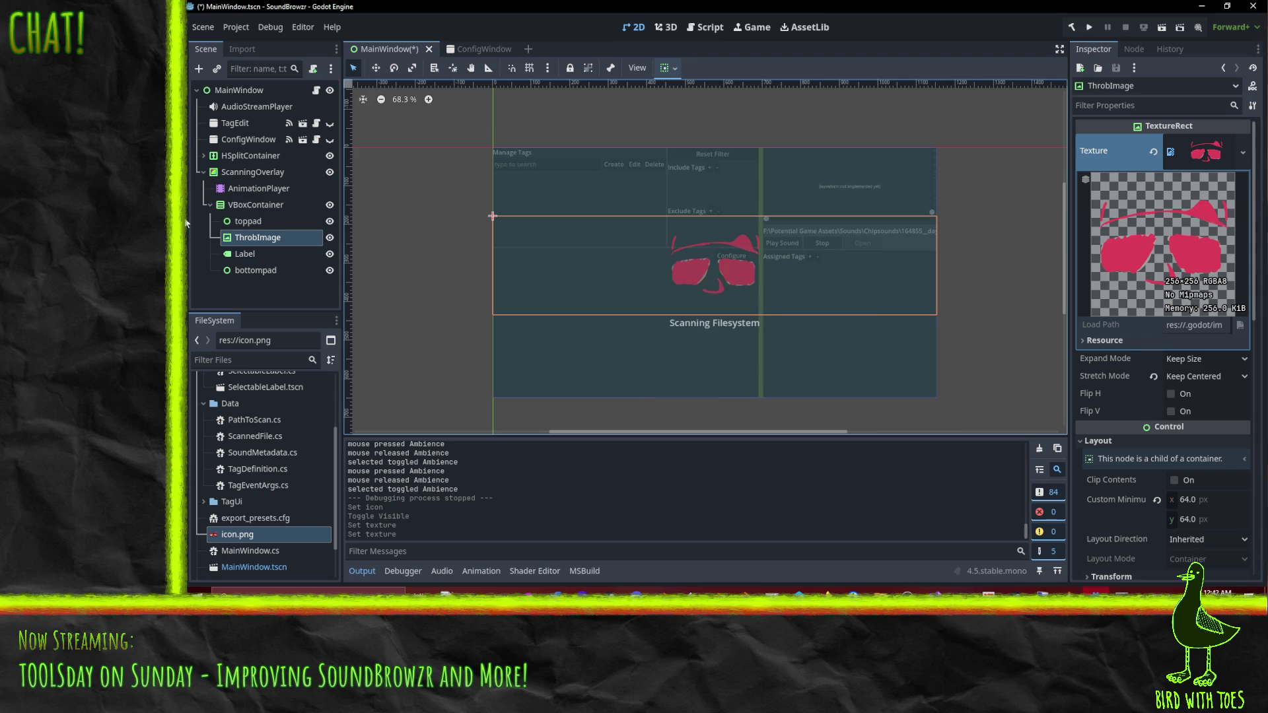
pyautogui.rightClick(260, 238)
pyautogui.click(327, 427)
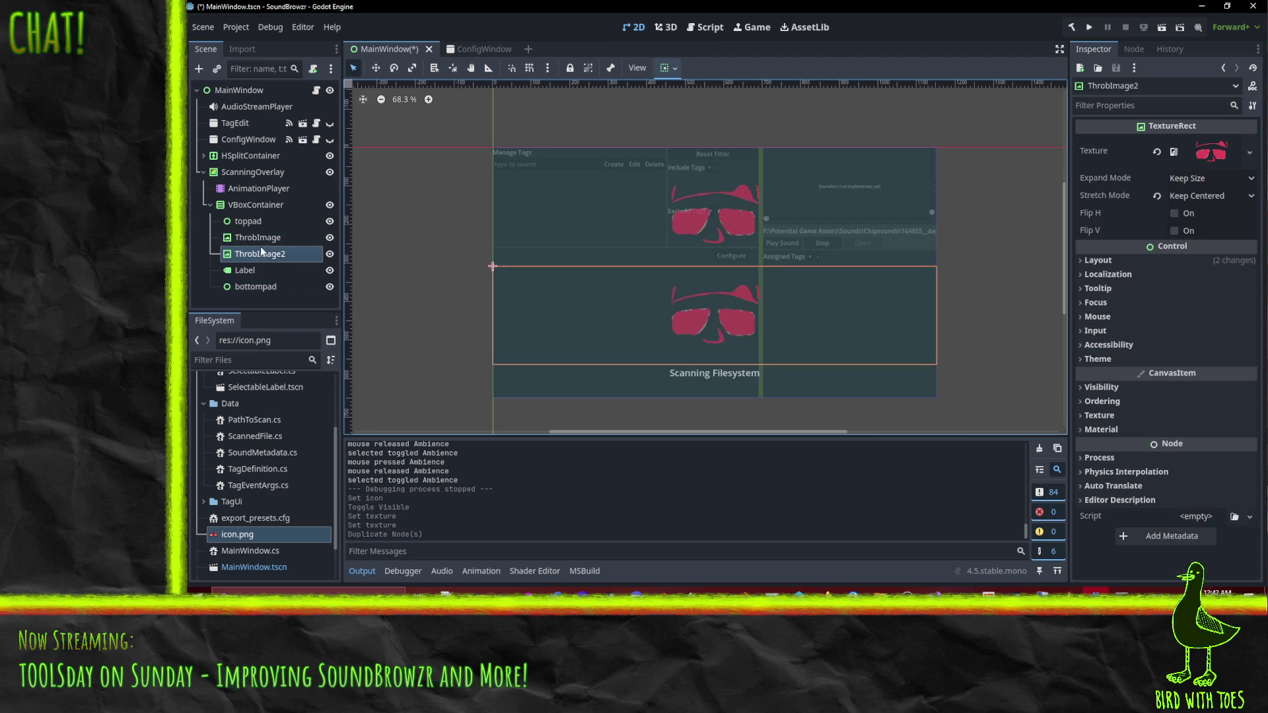
pyautogui.hotkey('ctrl', 'z')
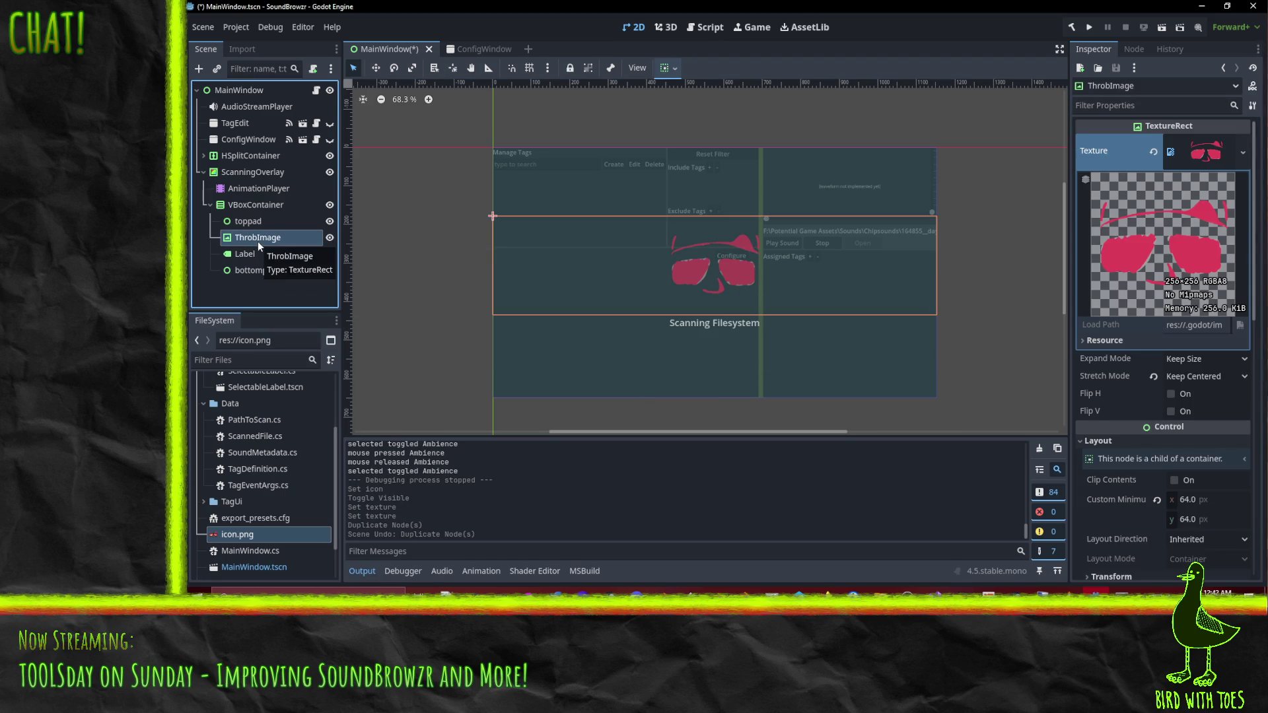
pyautogui.rightClick(252, 240)
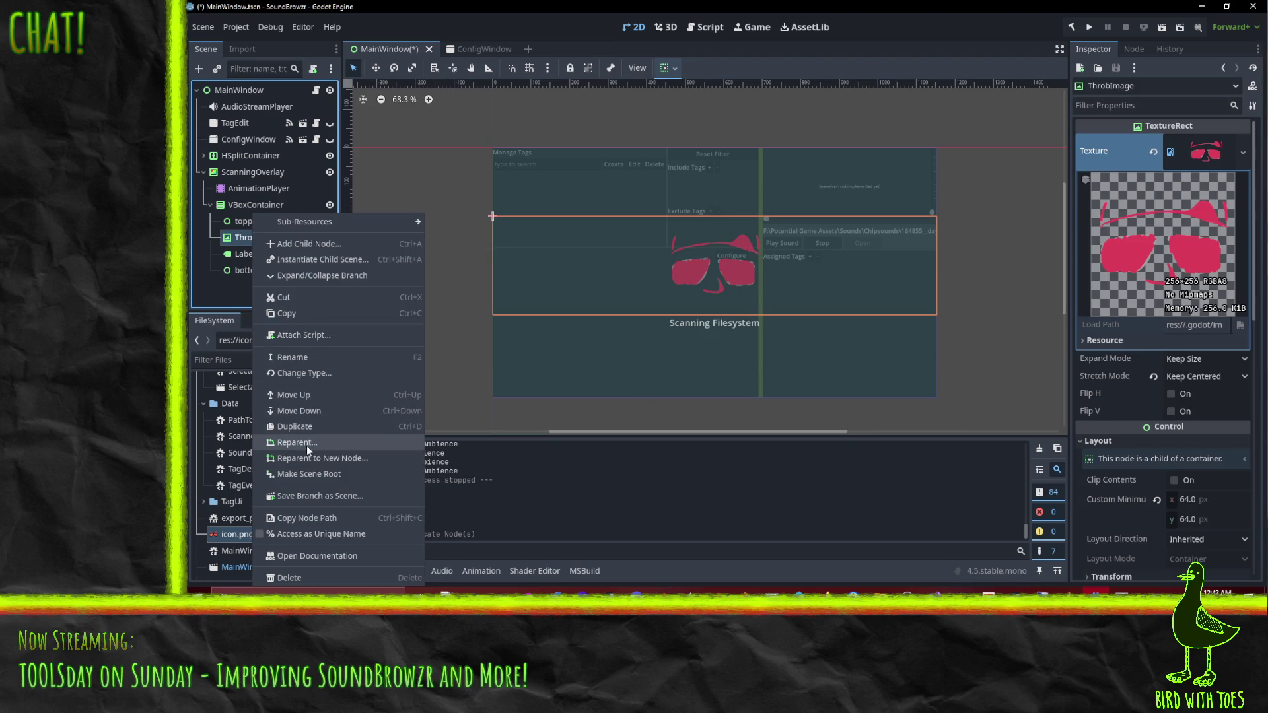
pyautogui.click(305, 428)
pyautogui.moveTo(253, 255); pyautogui.dragTo(263, 237)
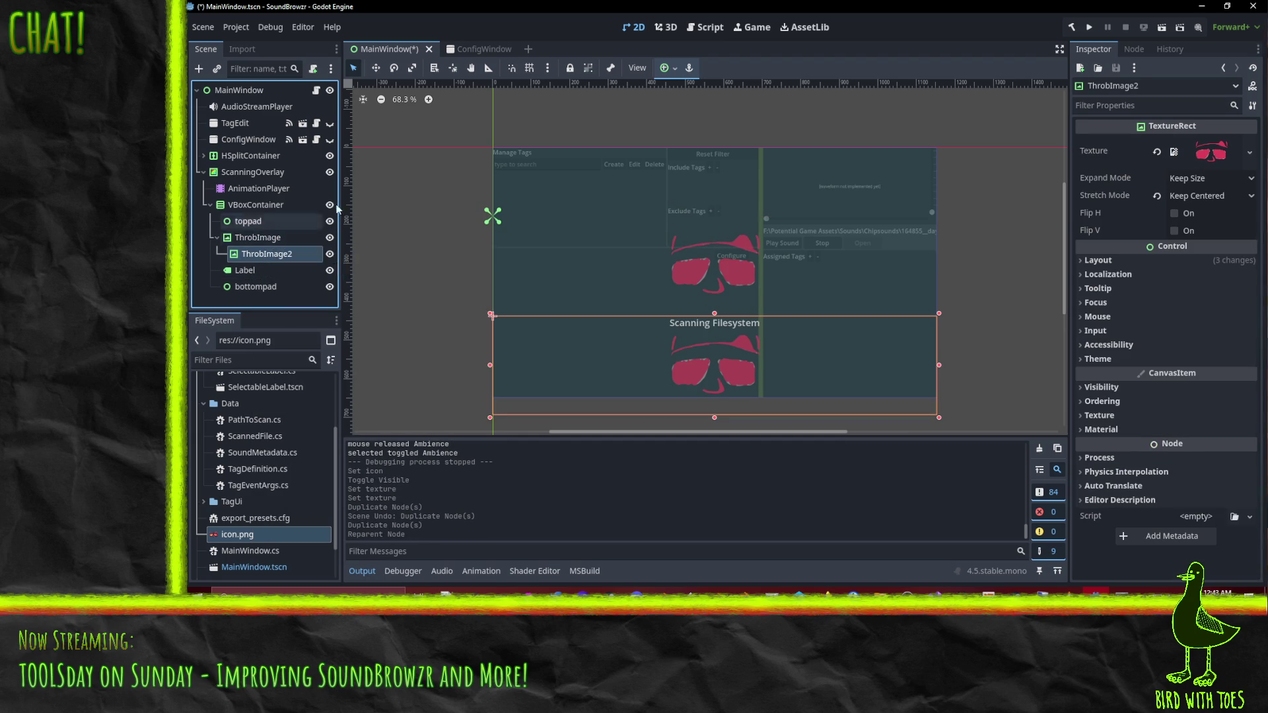
# Reset ThrobImage2's Transform position to 0,0, keeping its size at 1152 × 256.
pyautogui.click(1112, 261)
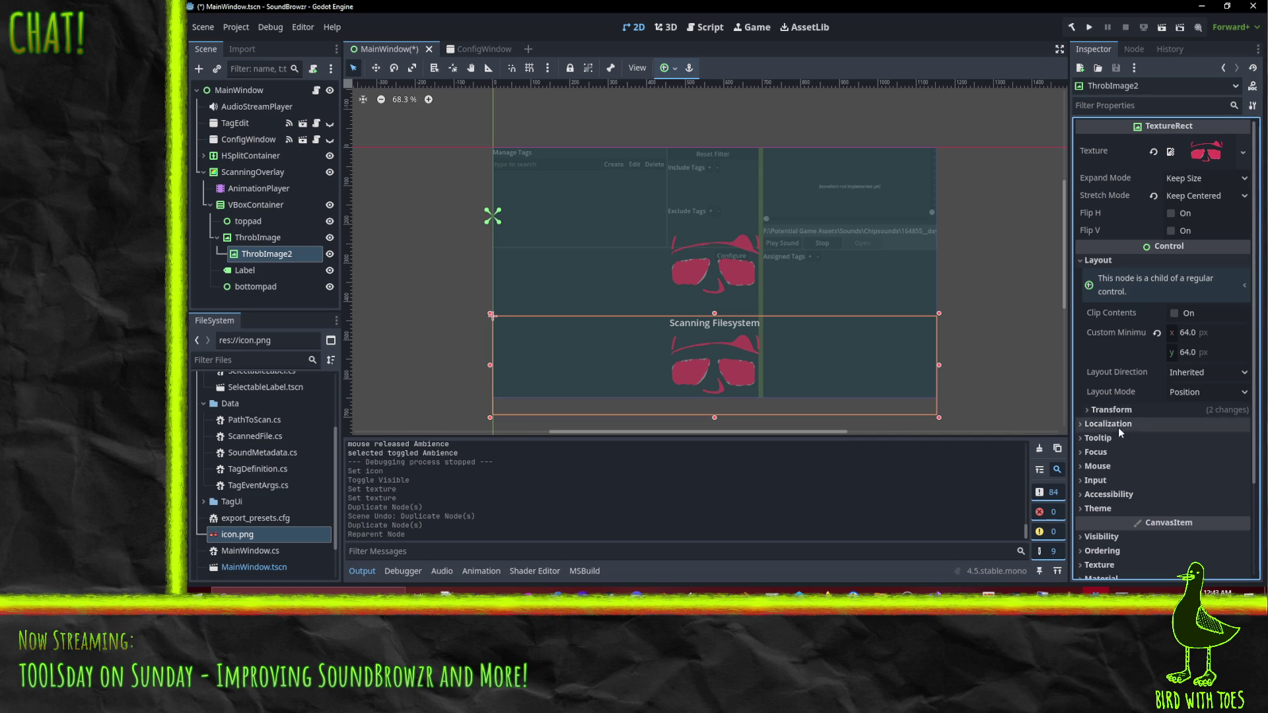
pyautogui.click(1113, 409)
pyautogui.click(1157, 428)
pyautogui.hotkey('ctrl', 'z')
pyautogui.click(1159, 466)
pyautogui.click(1160, 427)
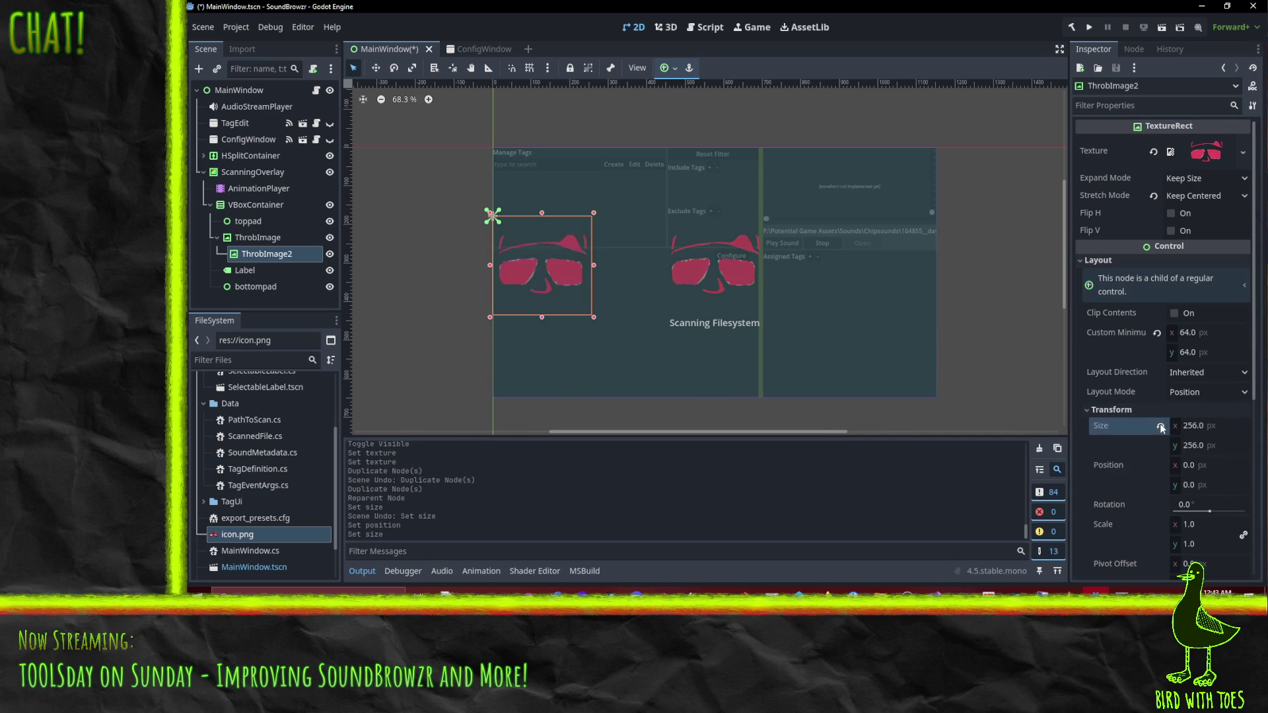
pyautogui.hotkey('ctrl', 'z')
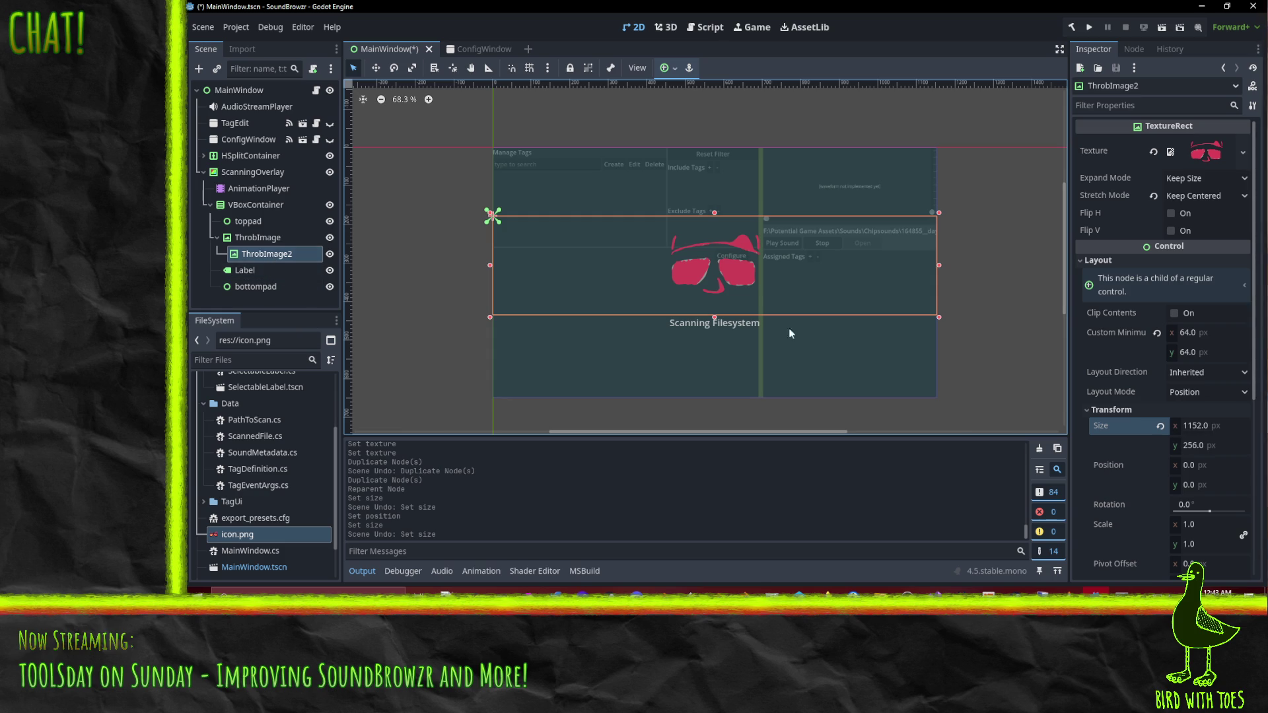
# Give ThrobImage2 the outlined red glasses texture through Quick Load.
pyautogui.click(1243, 152)
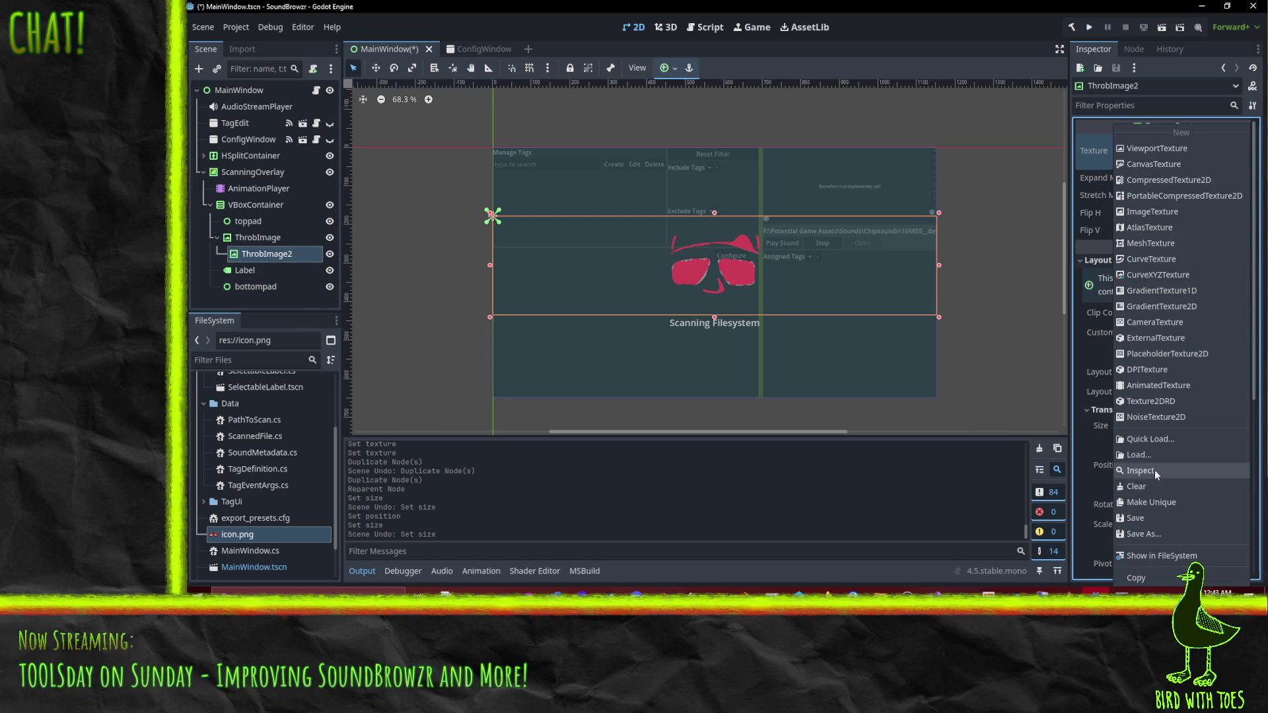
pyautogui.click(1158, 440)
pyautogui.doubleClick(682, 178)
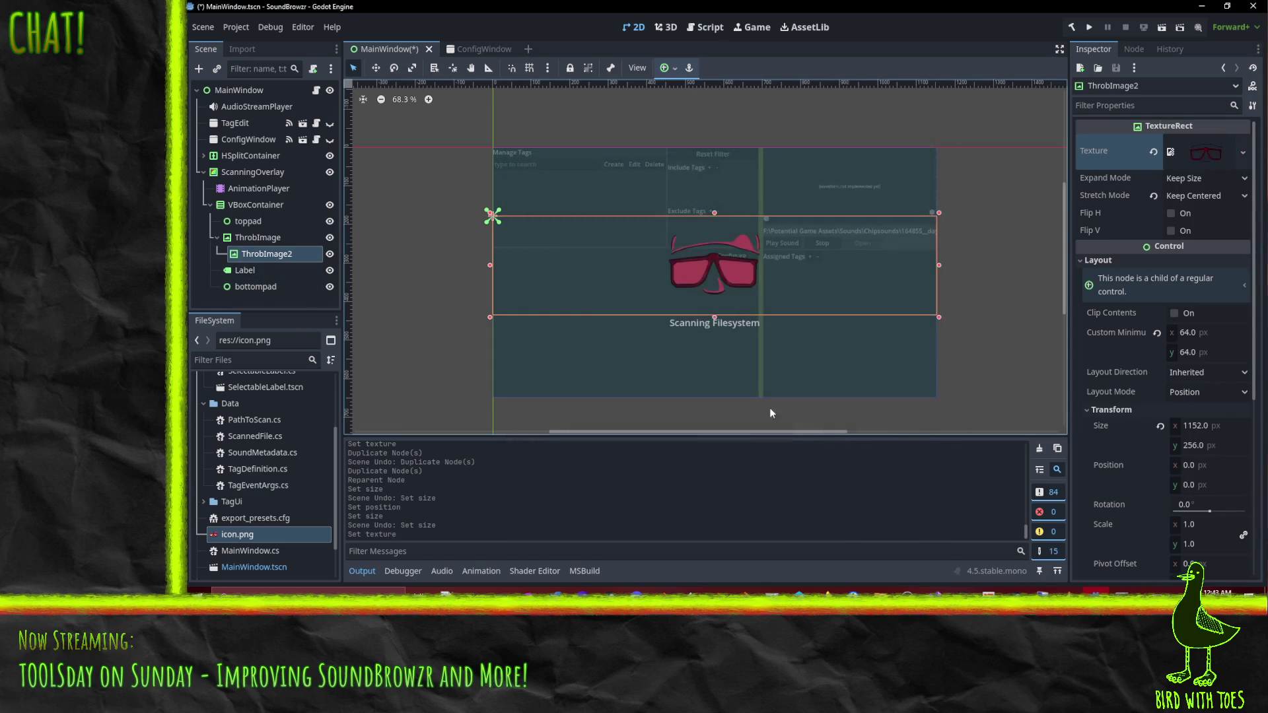
pyautogui.scroll(6, 762, 256)
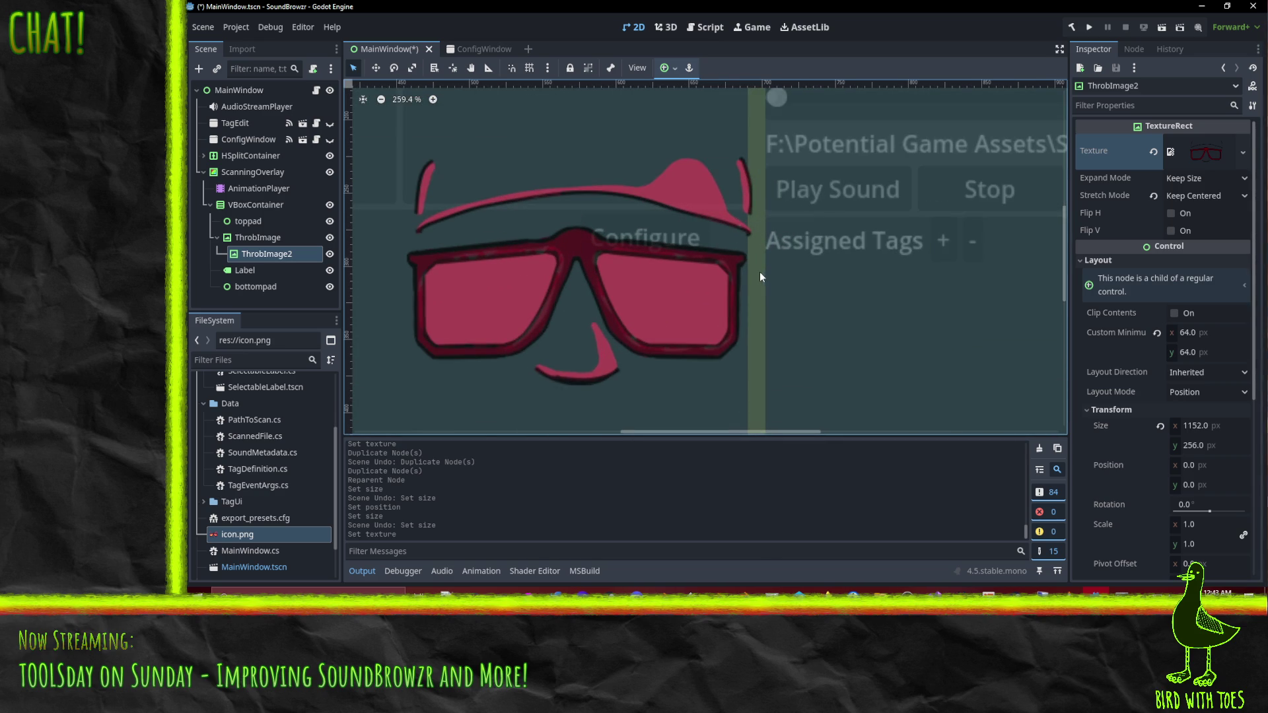
pyautogui.scroll(-2, 758, 272)
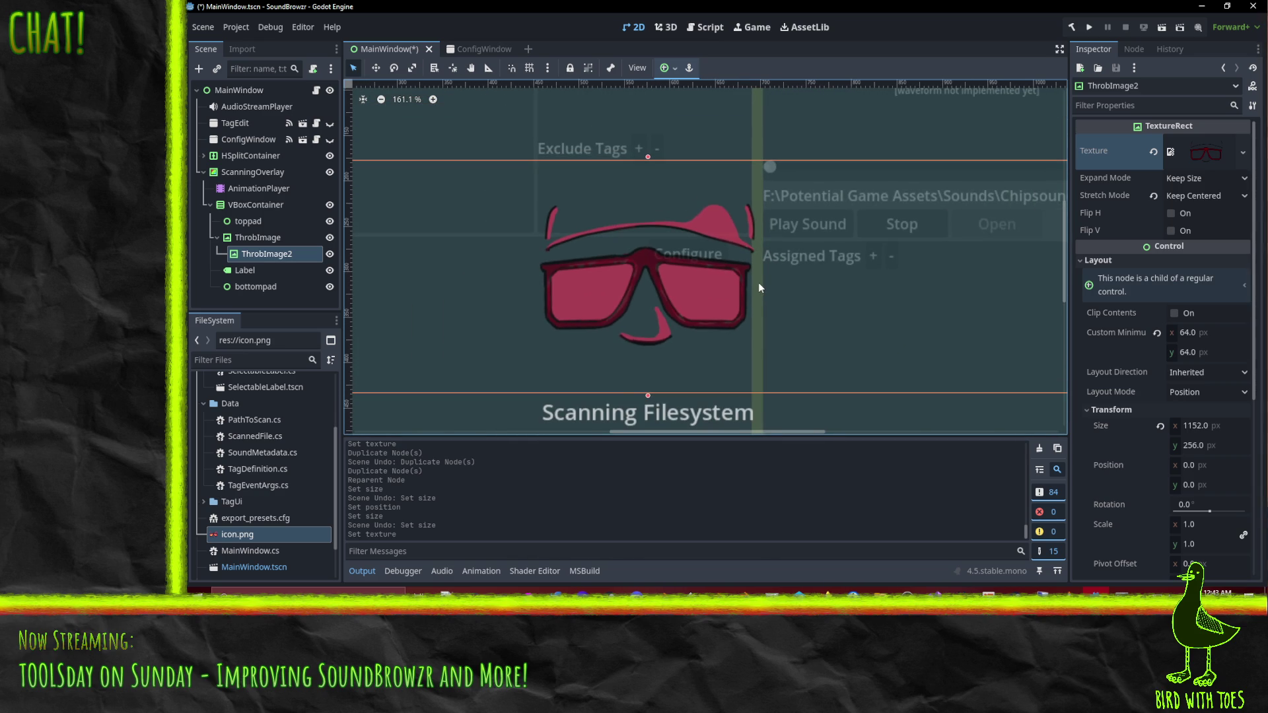
pyautogui.scroll(-2, 758, 282)
pyautogui.rightClick(274, 263)
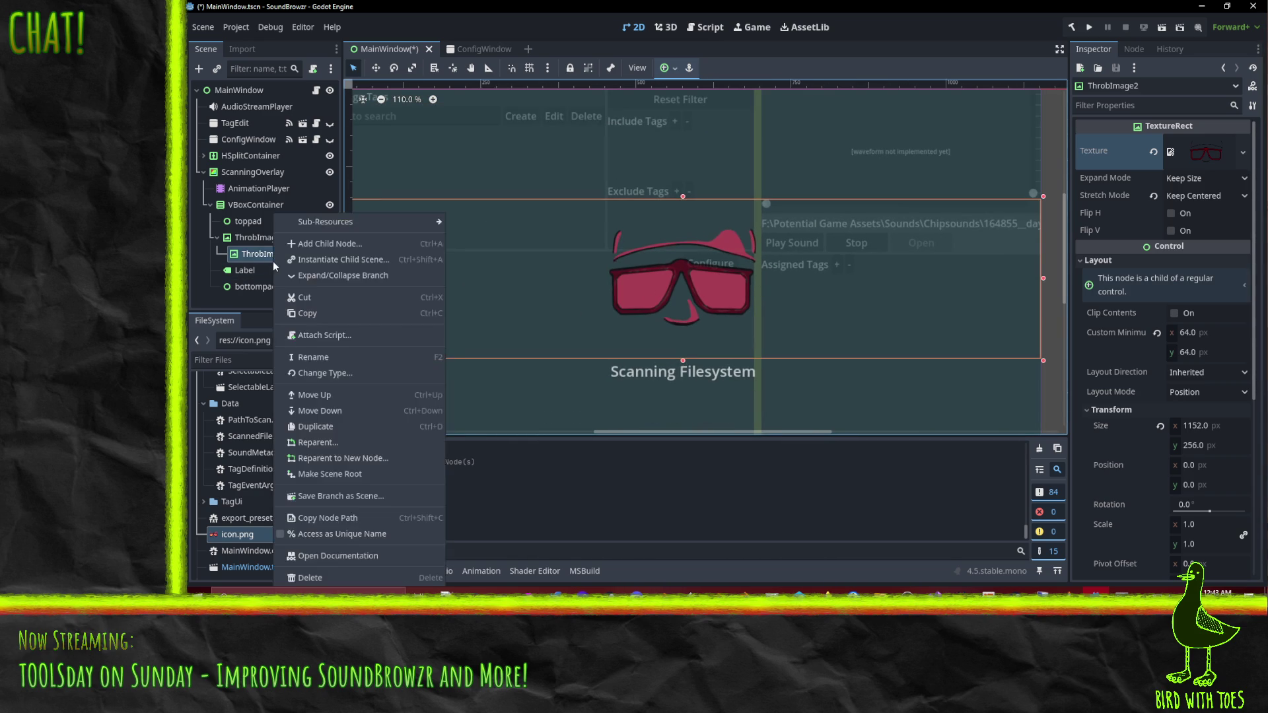
# Duplicate ThrobImage2 as ThrobImage3 above it, textured with the ThrobberWaveform image.
pyautogui.click(331, 425)
pyautogui.moveTo(254, 270); pyautogui.dragTo(264, 249)
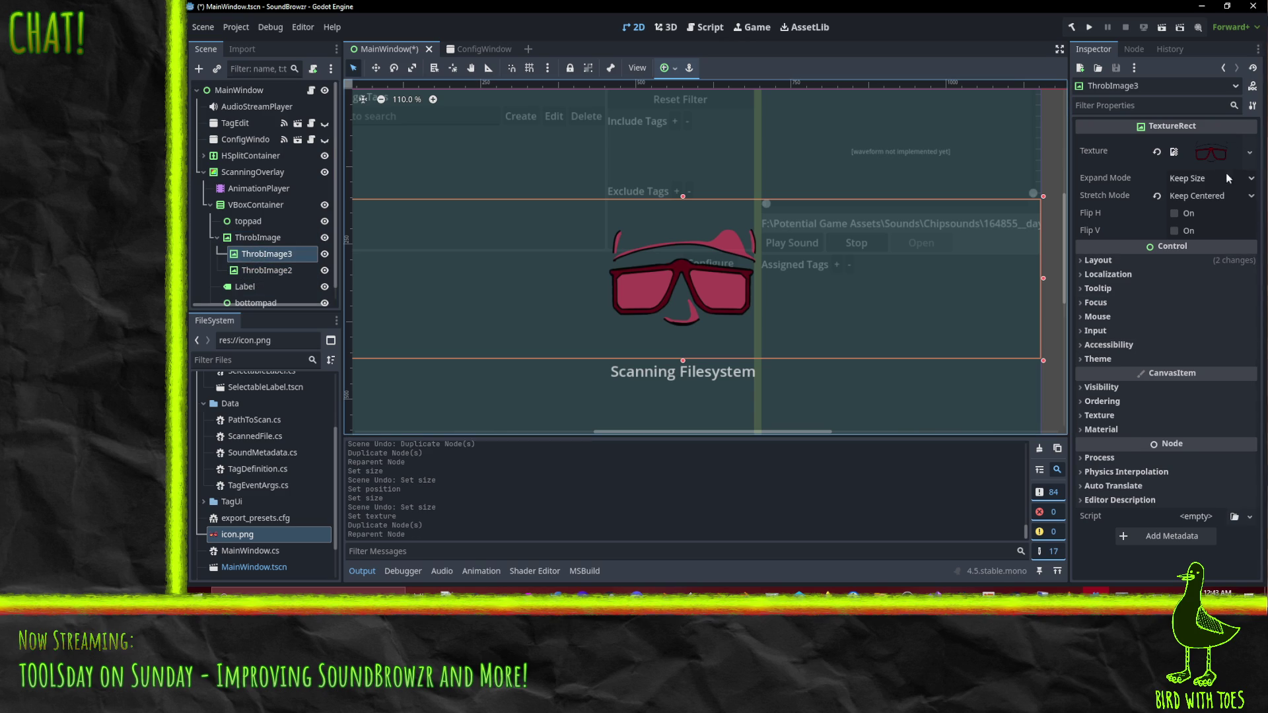
pyautogui.click(1249, 153)
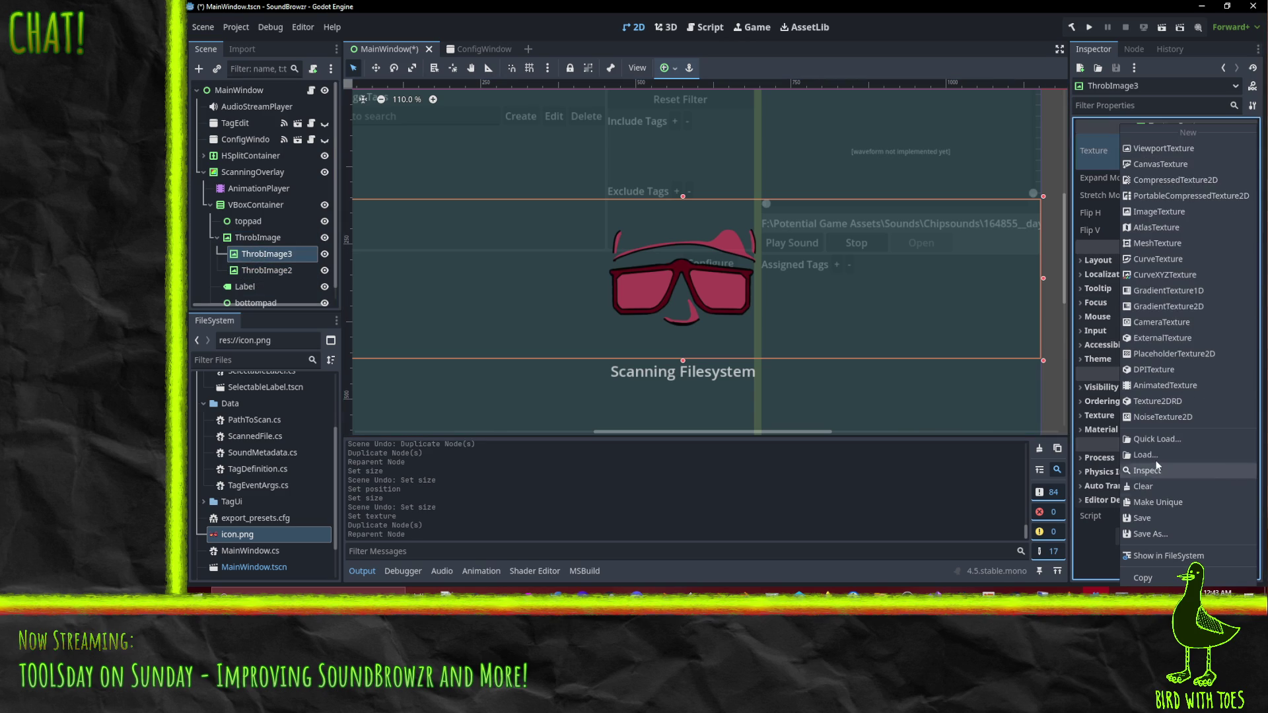
pyautogui.click(1162, 439)
pyautogui.doubleClick(732, 175)
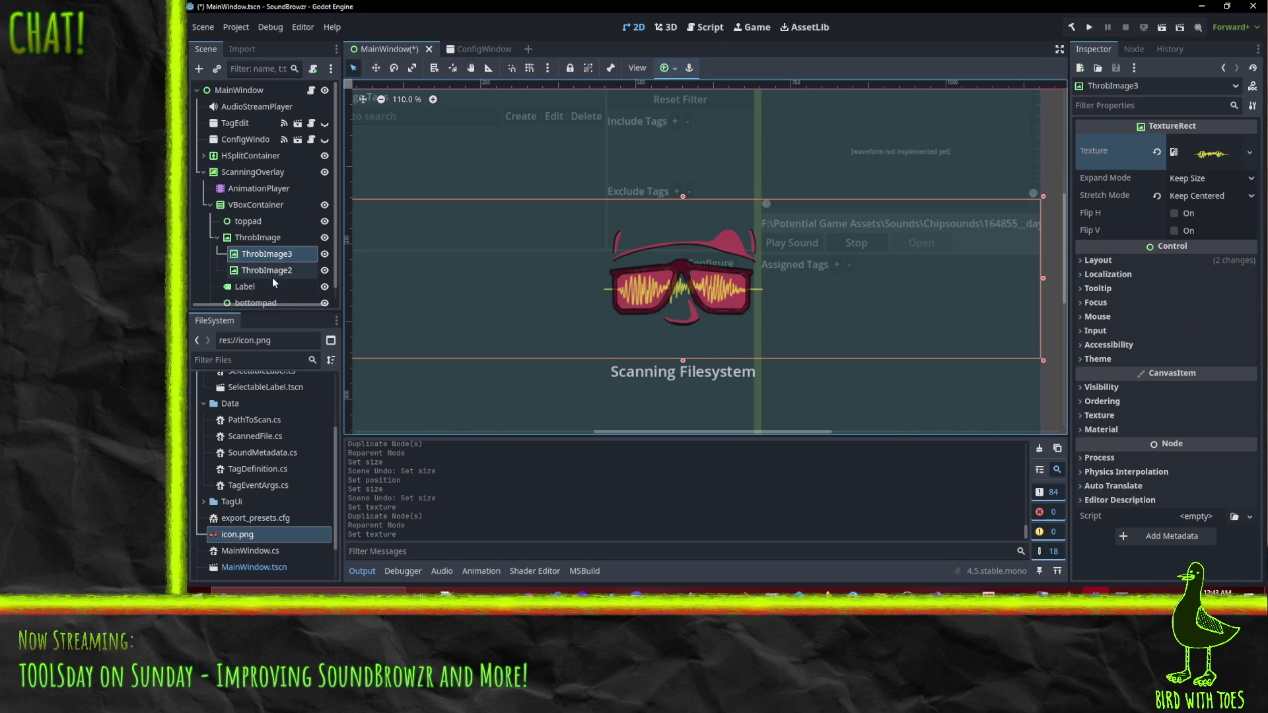
# Review ThrobImage3's visibility options, leaving Show Behind Parent and Clip Children off.
pyautogui.click(1114, 387)
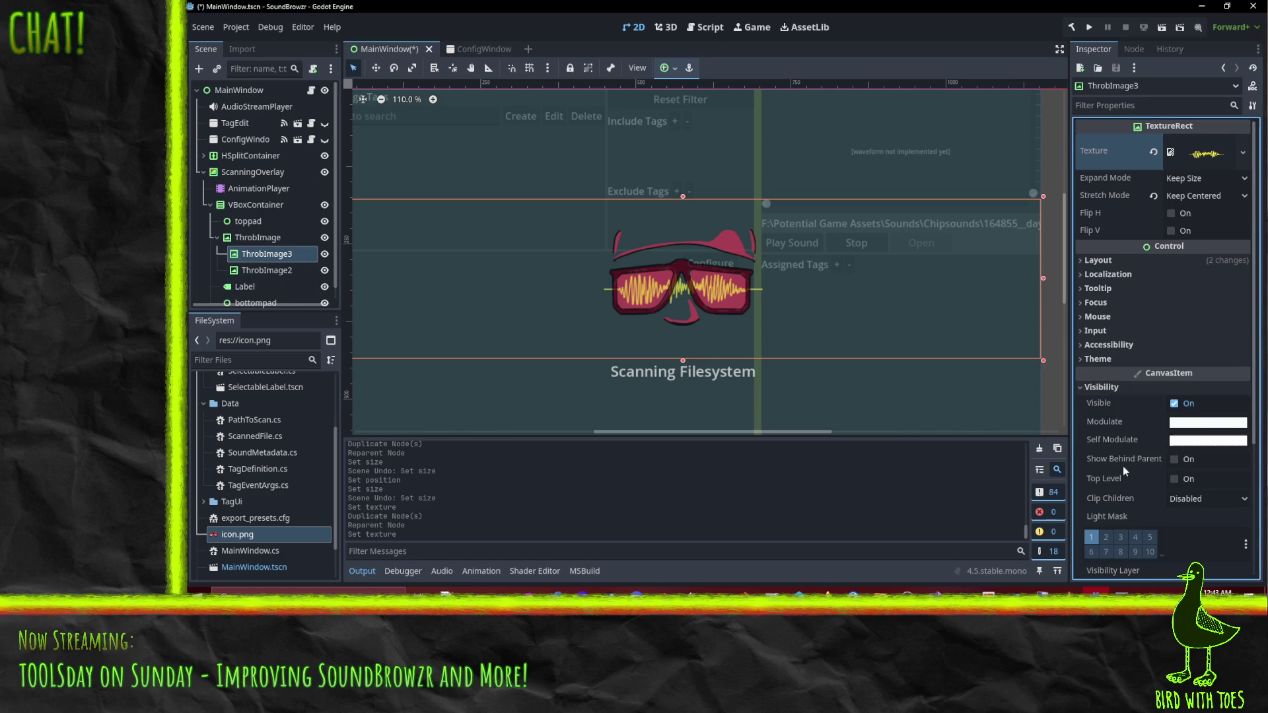
pyautogui.click(1173, 460)
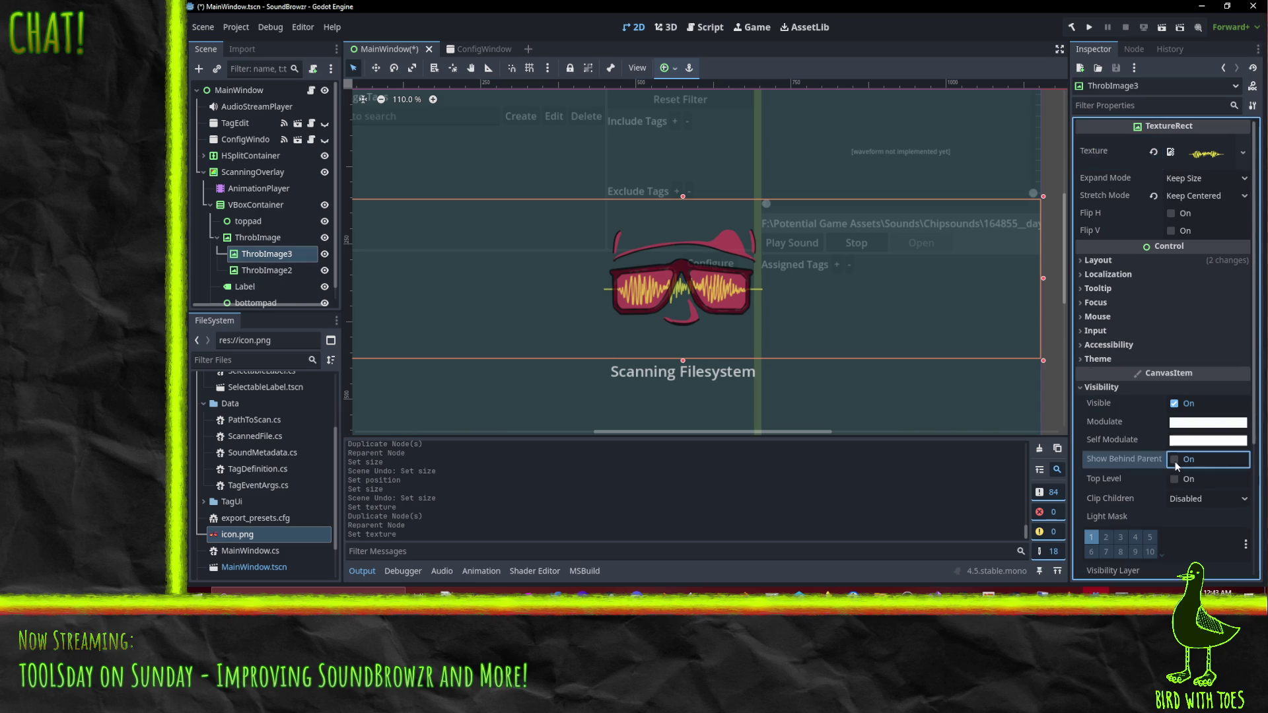
pyautogui.click(1175, 460)
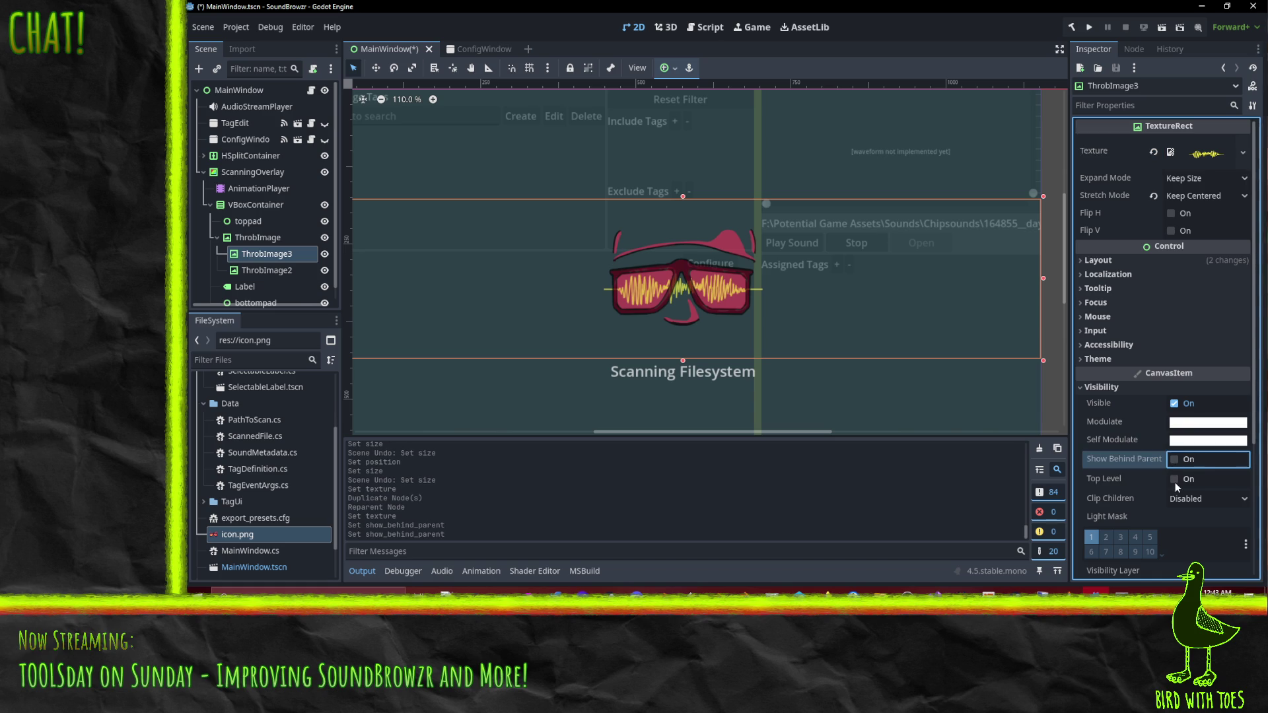
pyautogui.click(1190, 501)
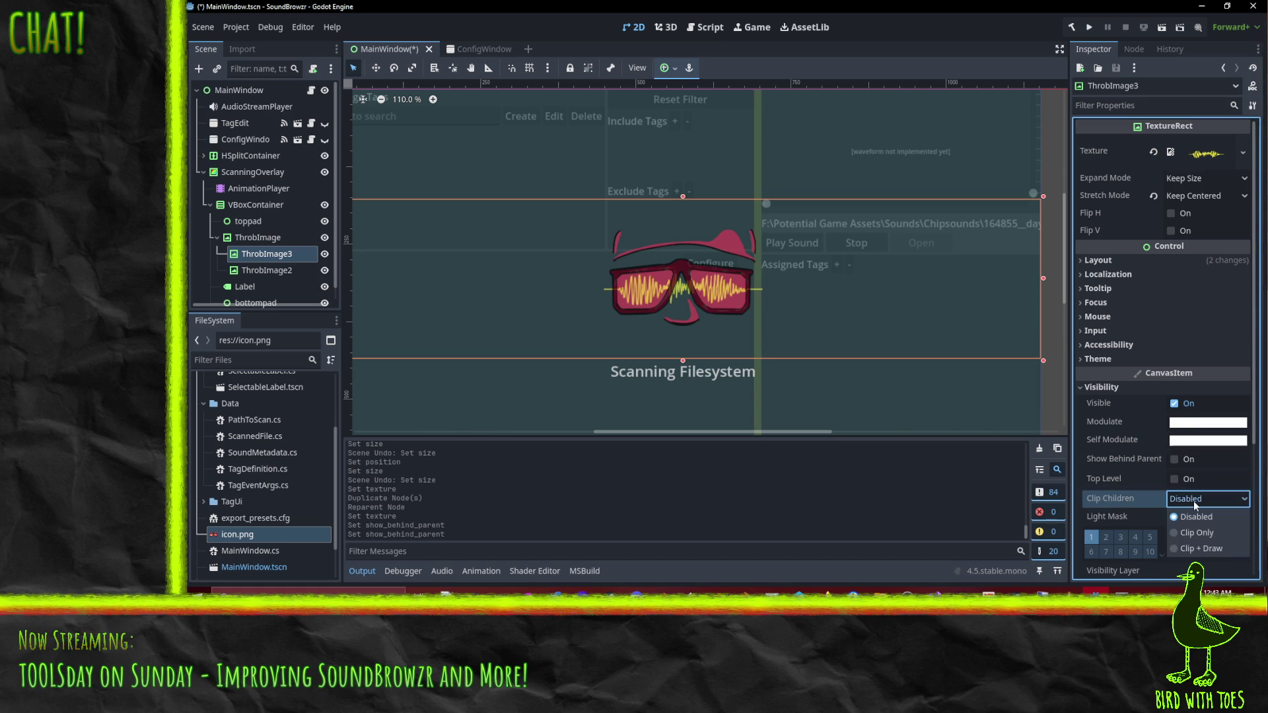
pyautogui.click(1193, 501)
pyautogui.click(277, 270)
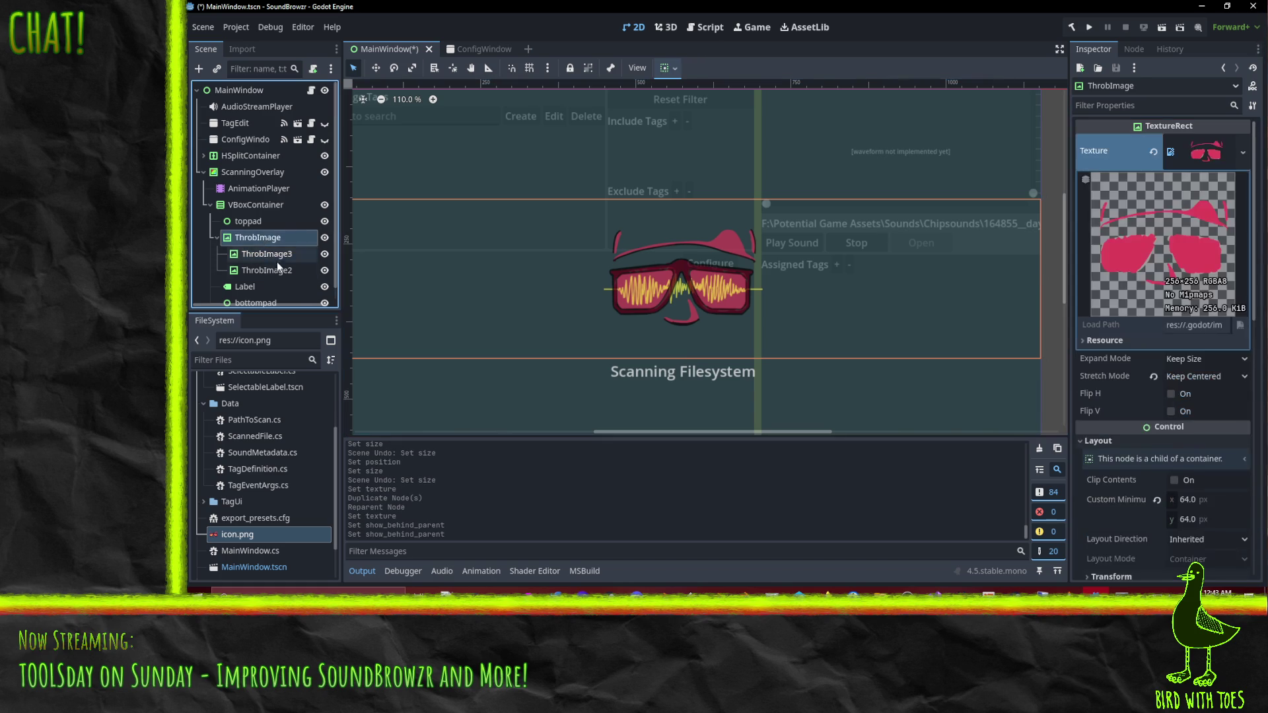
# Set the ThrobImage node's Clip Children option to Clip + Draw.
pyautogui.click(282, 239)
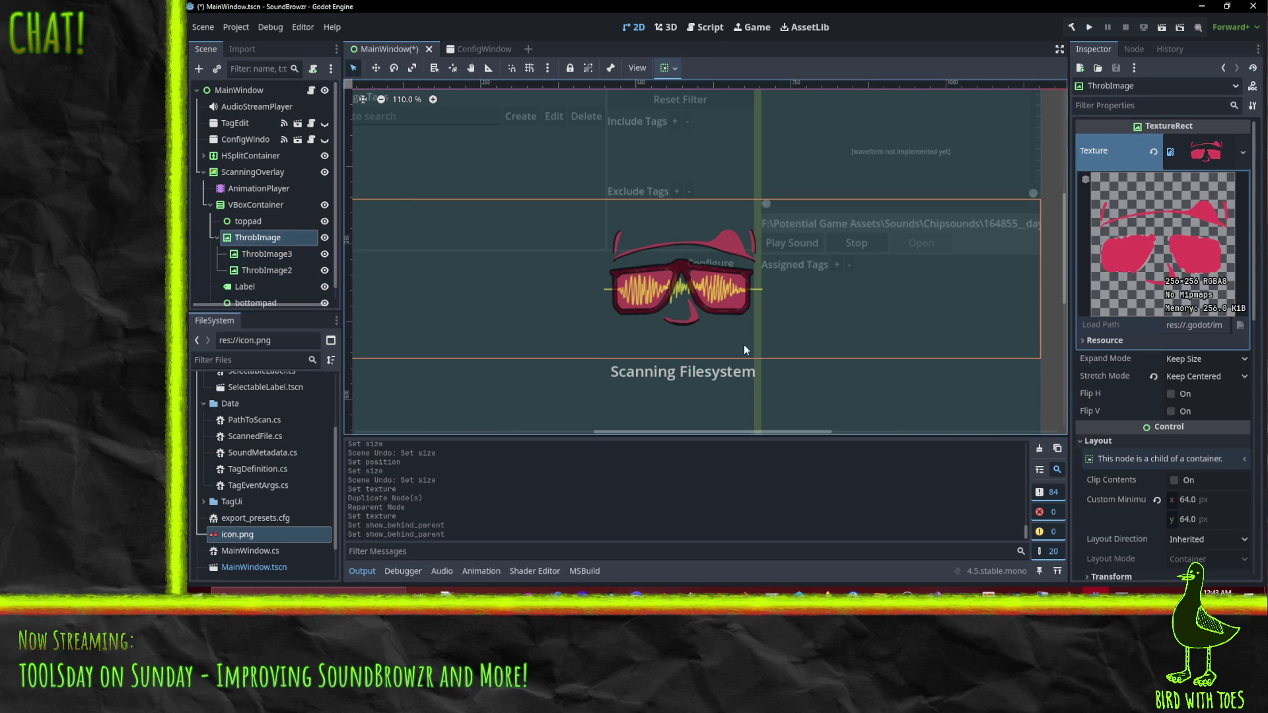
pyautogui.scroll(-2, 1158, 500)
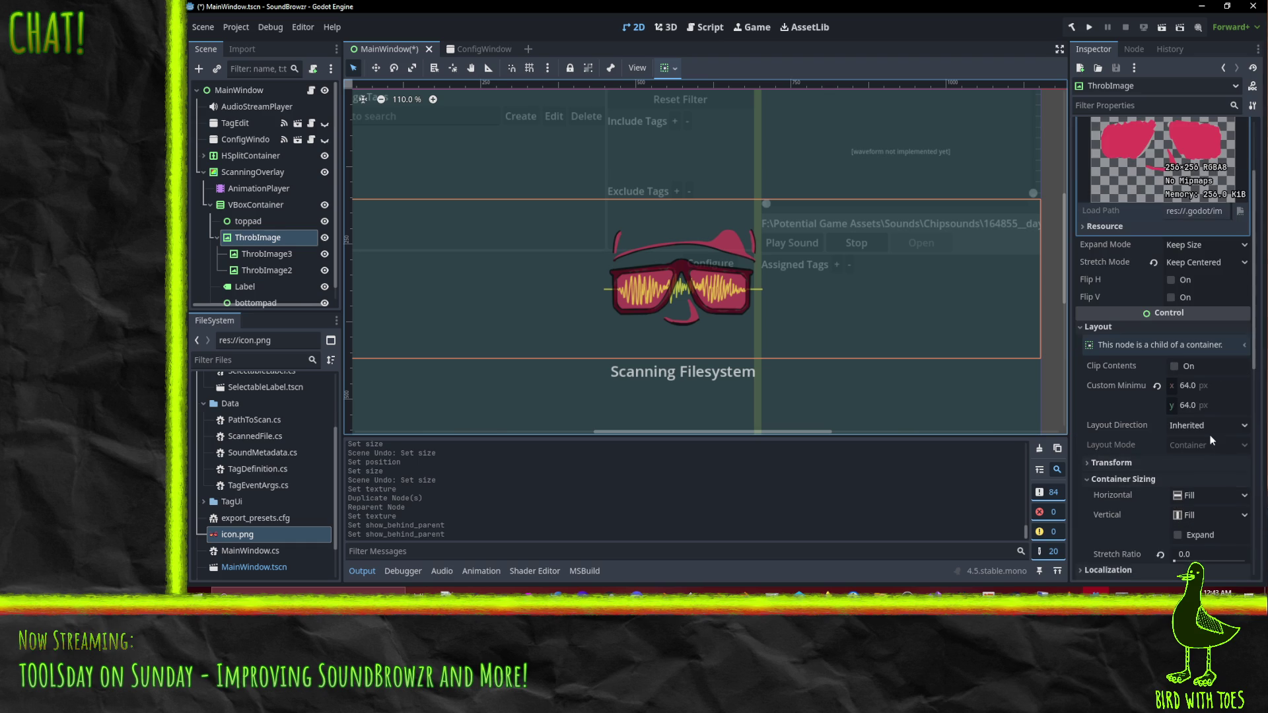
pyautogui.scroll(-5, 1186, 398)
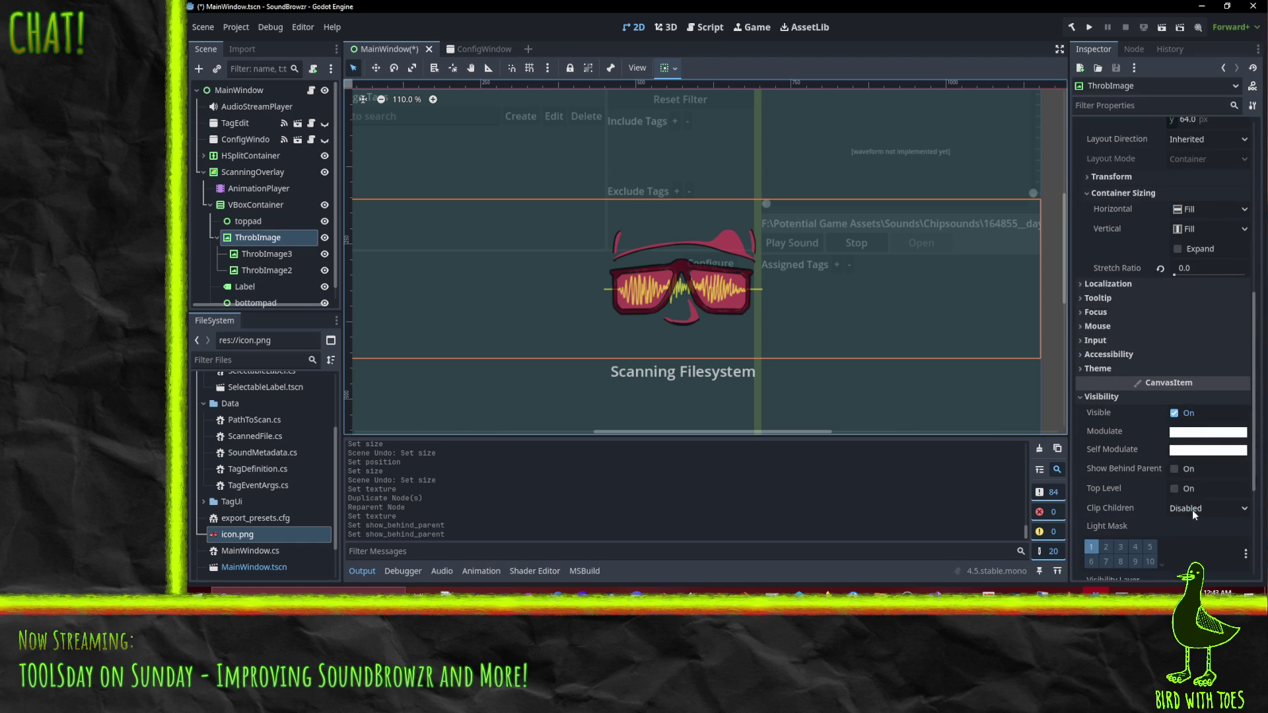
pyautogui.click(1190, 510)
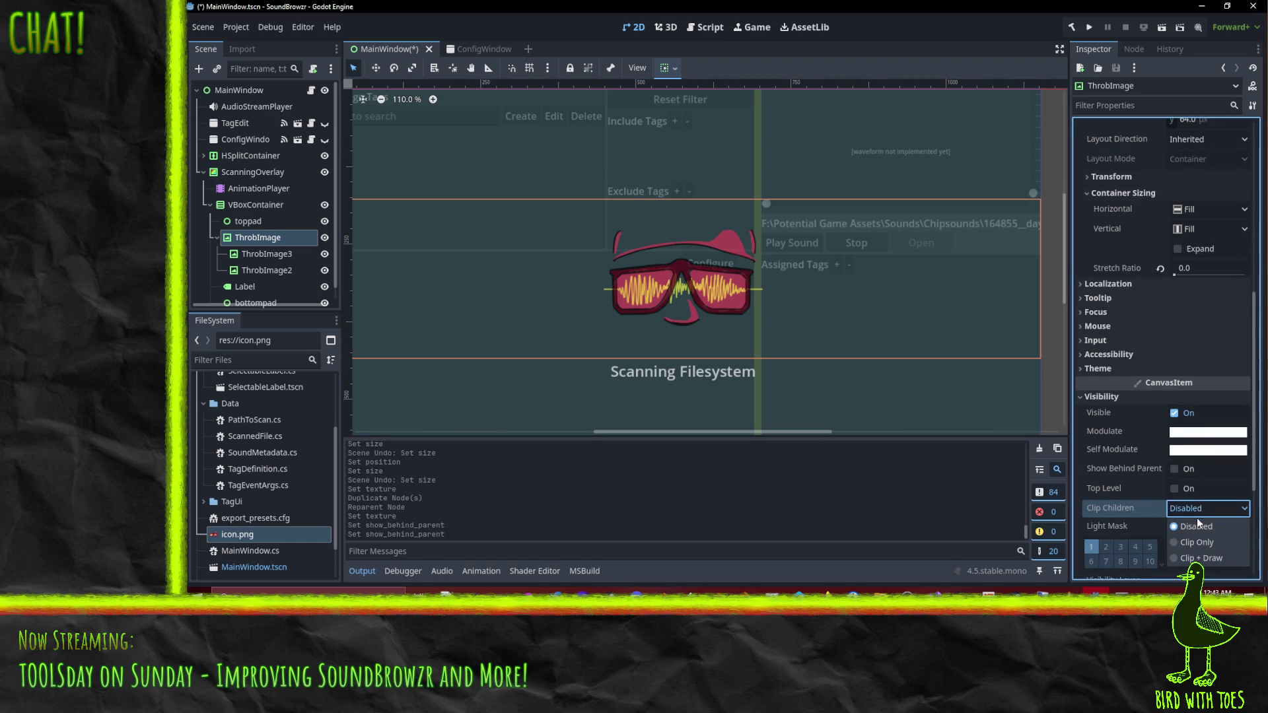
pyautogui.click(1201, 559)
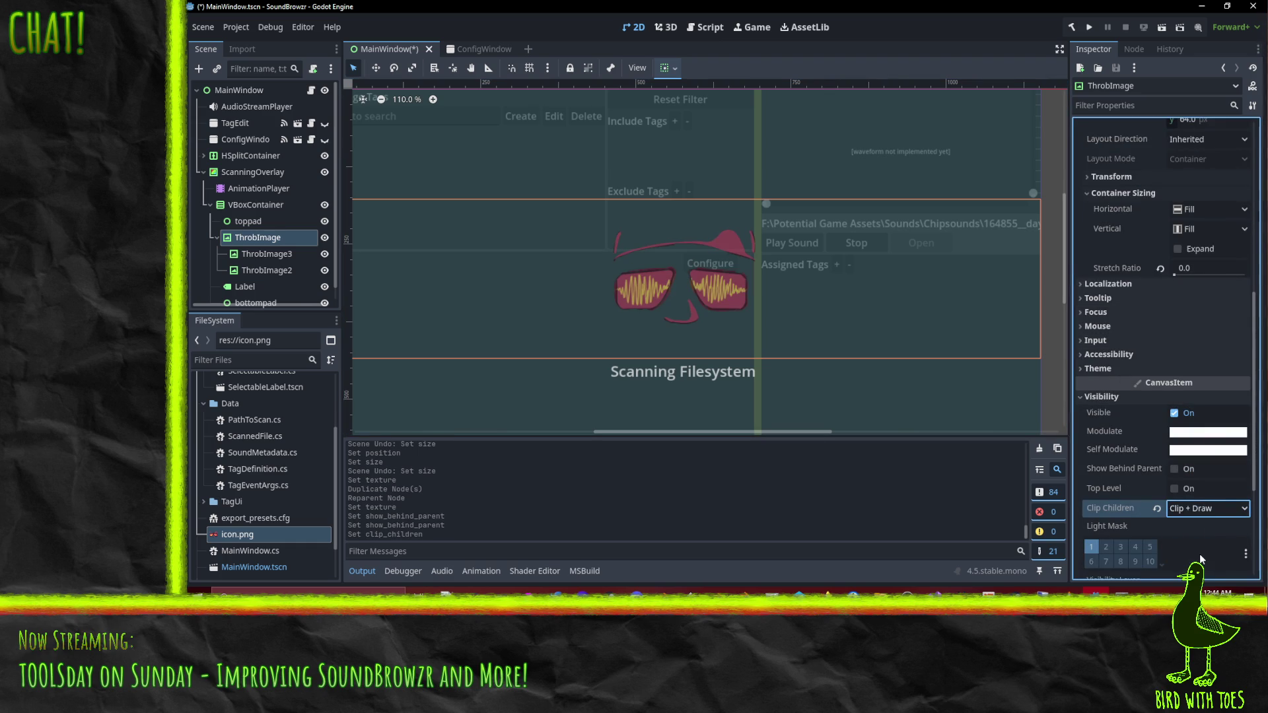
pyautogui.click(1204, 508)
pyautogui.click(1203, 505)
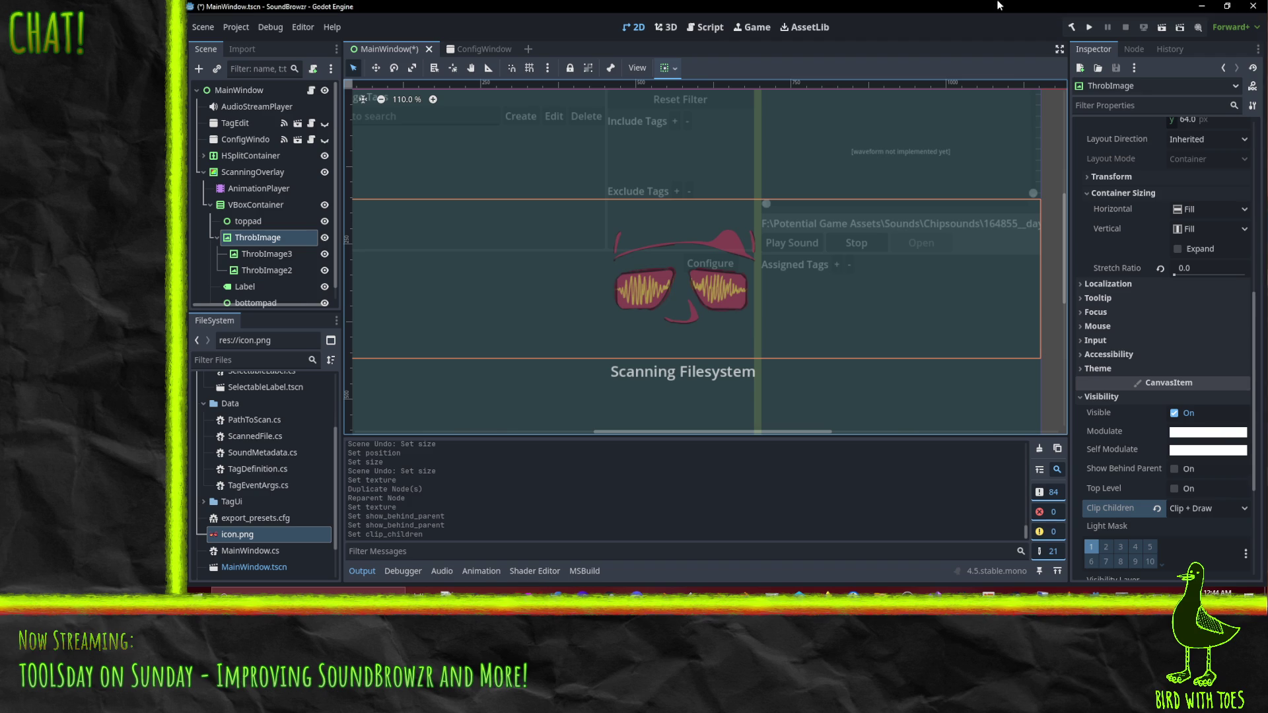
pyautogui.hscroll(-5, 756, 300)
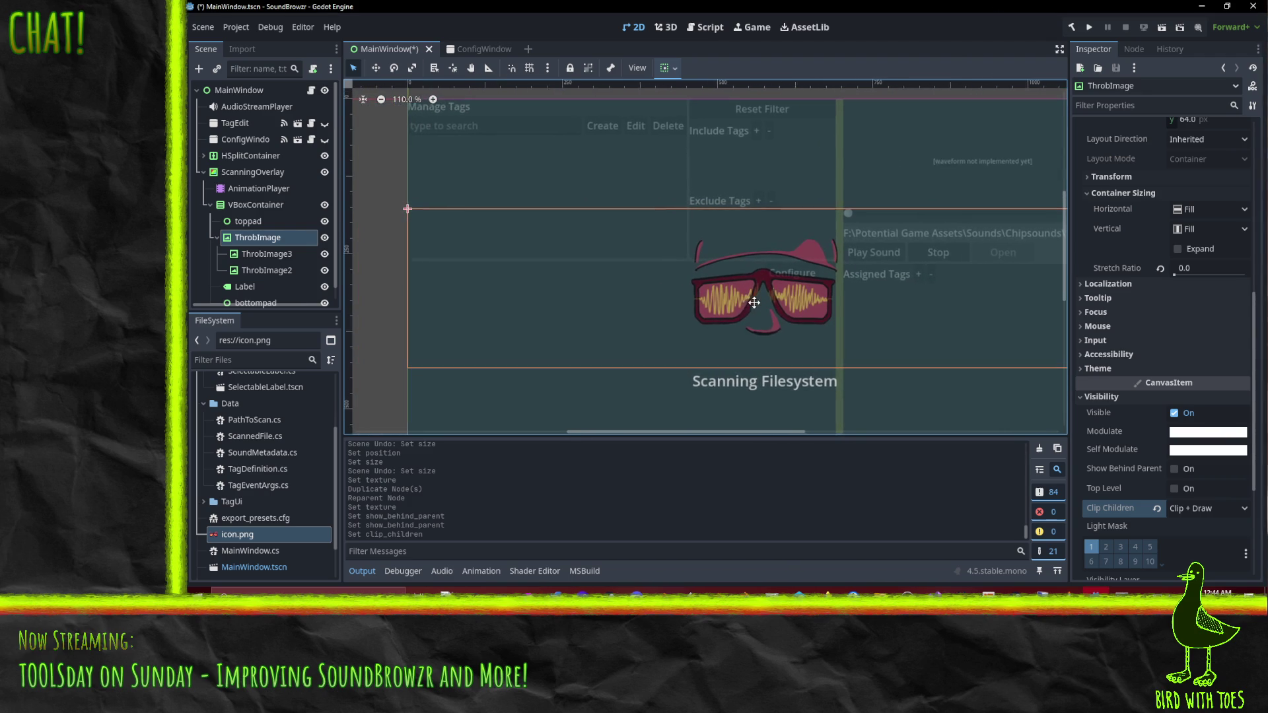
# Turn on Top Level for ThrobImage, keeping Clip Children at Clip + Draw.
pyautogui.scroll(-1, 763, 291)
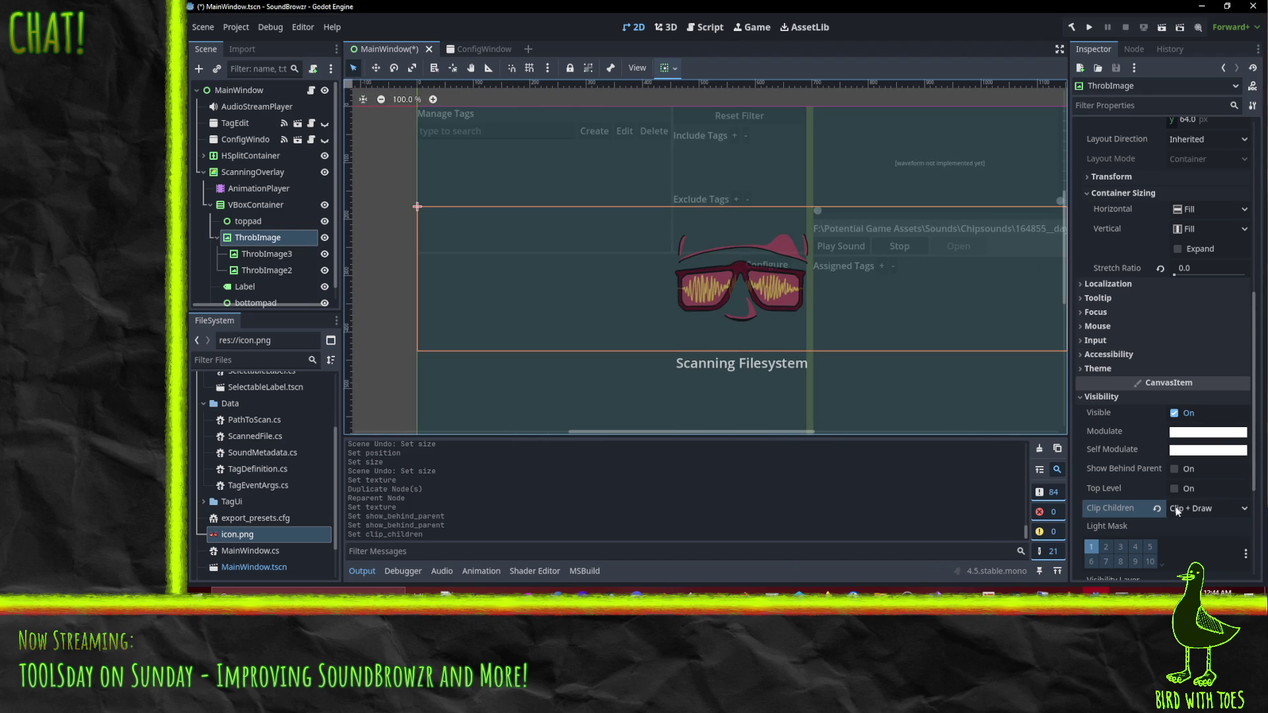
pyautogui.click(1157, 508)
pyautogui.hotkey('ctrl', 'z')
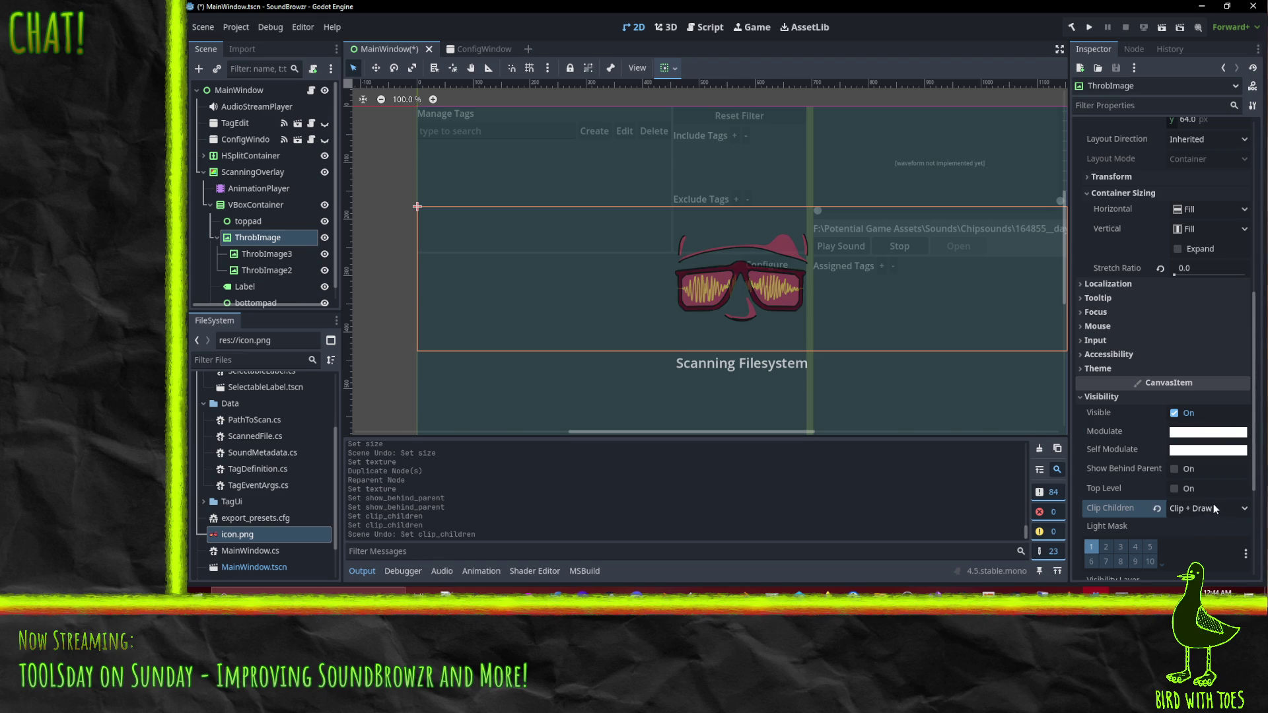
pyautogui.click(1175, 488)
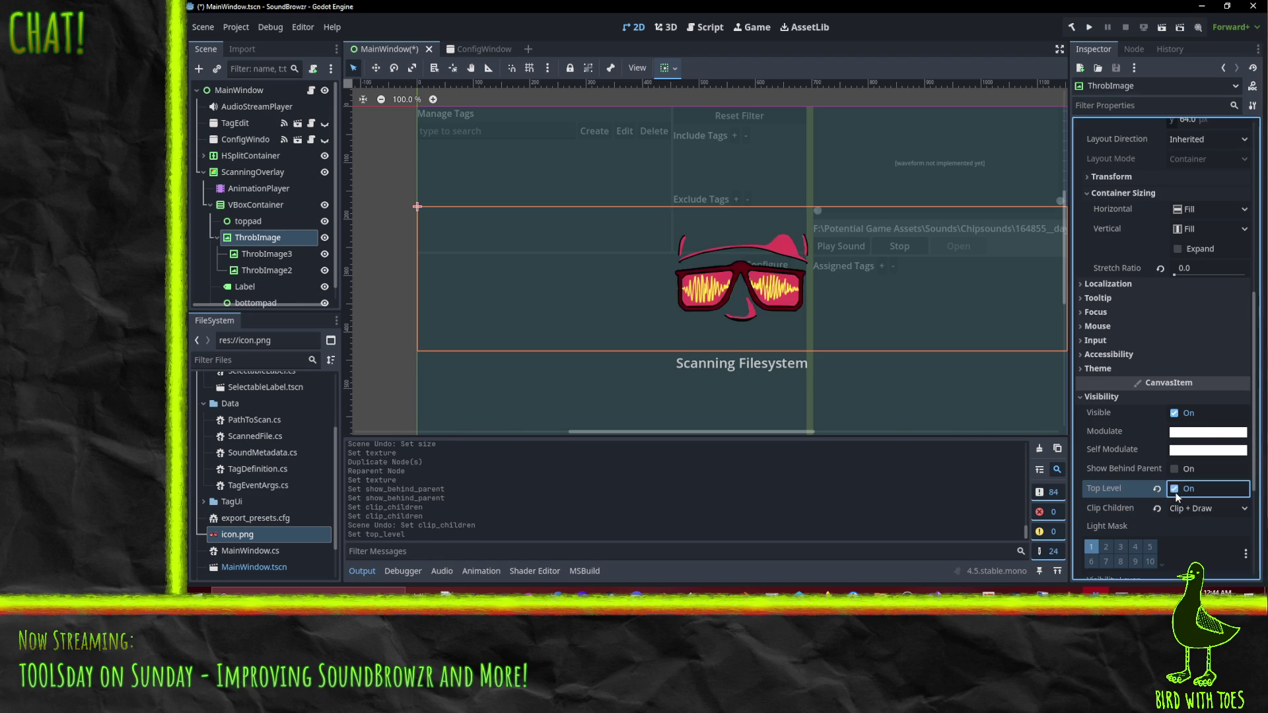
pyautogui.click(1175, 489)
pyautogui.click(1175, 489)
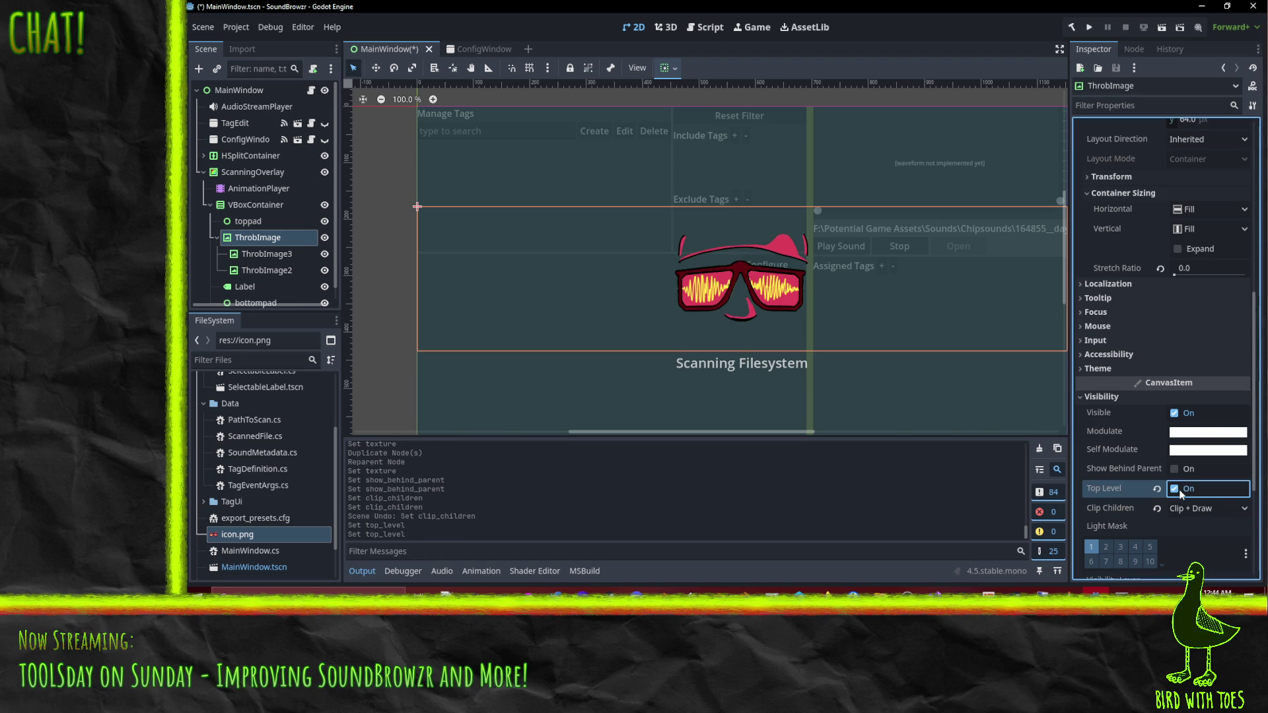
pyautogui.scroll(-3, 916, 398)
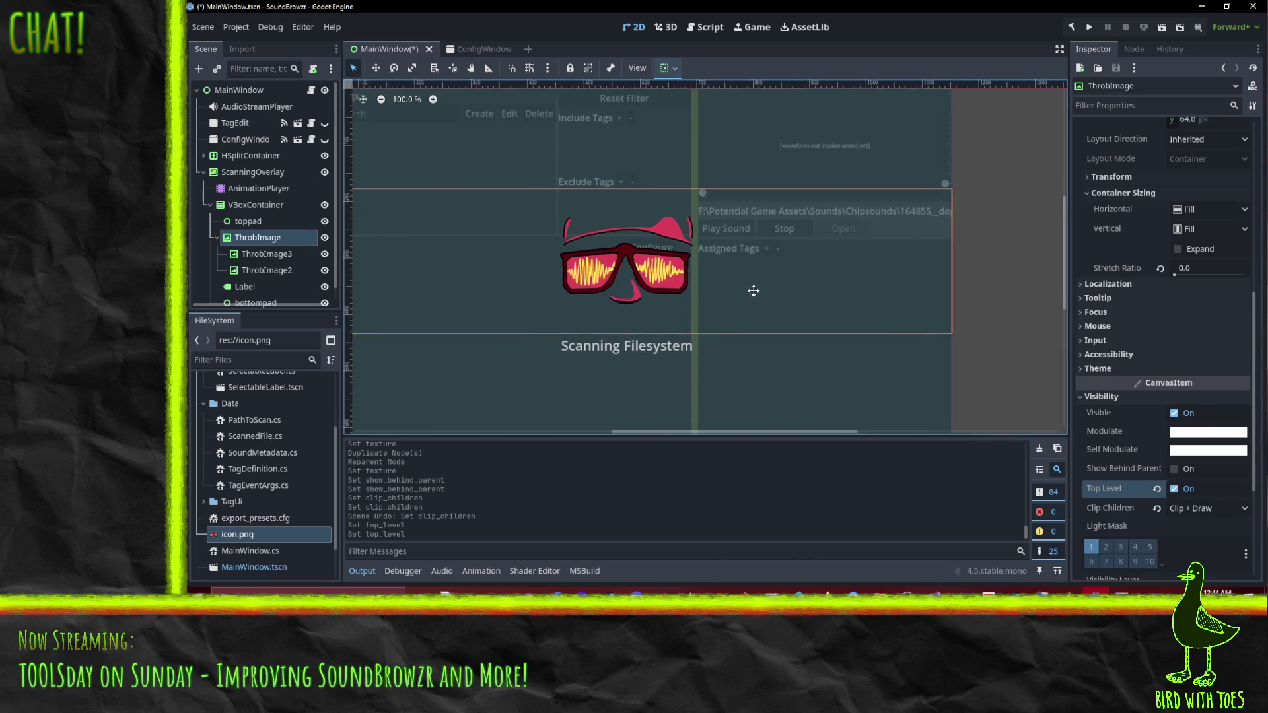
pyautogui.scroll(-1, 731, 297)
pyautogui.scroll(2, 731, 297)
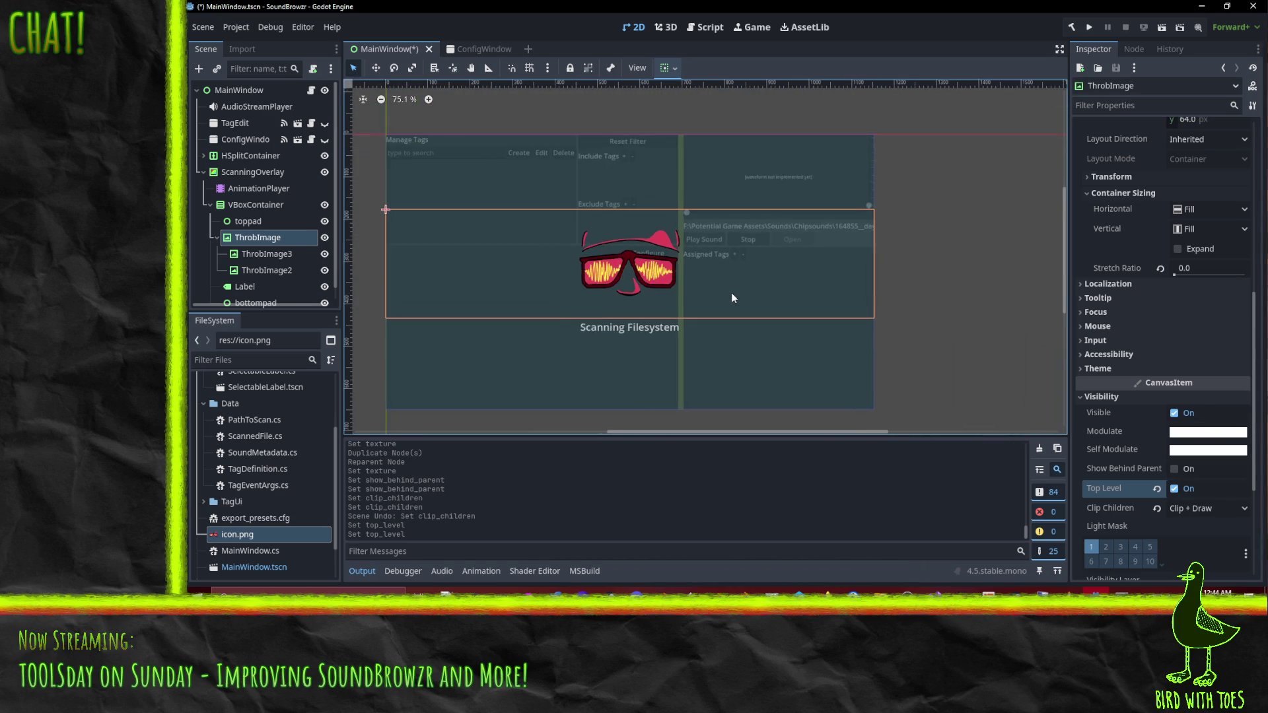
pyautogui.hscroll(-2, 739, 310)
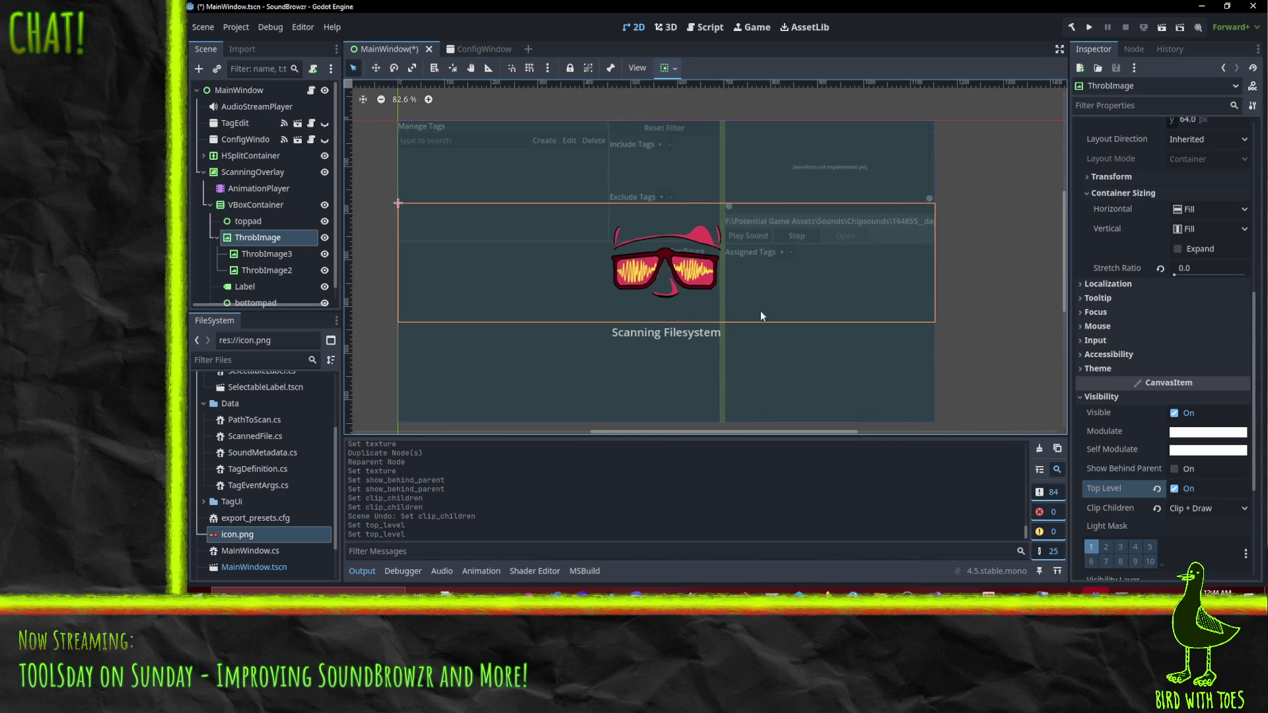
# Select ThrobImage3 in the Scene tree and begin renaming it.
pyautogui.click(273, 272)
pyautogui.click(266, 256)
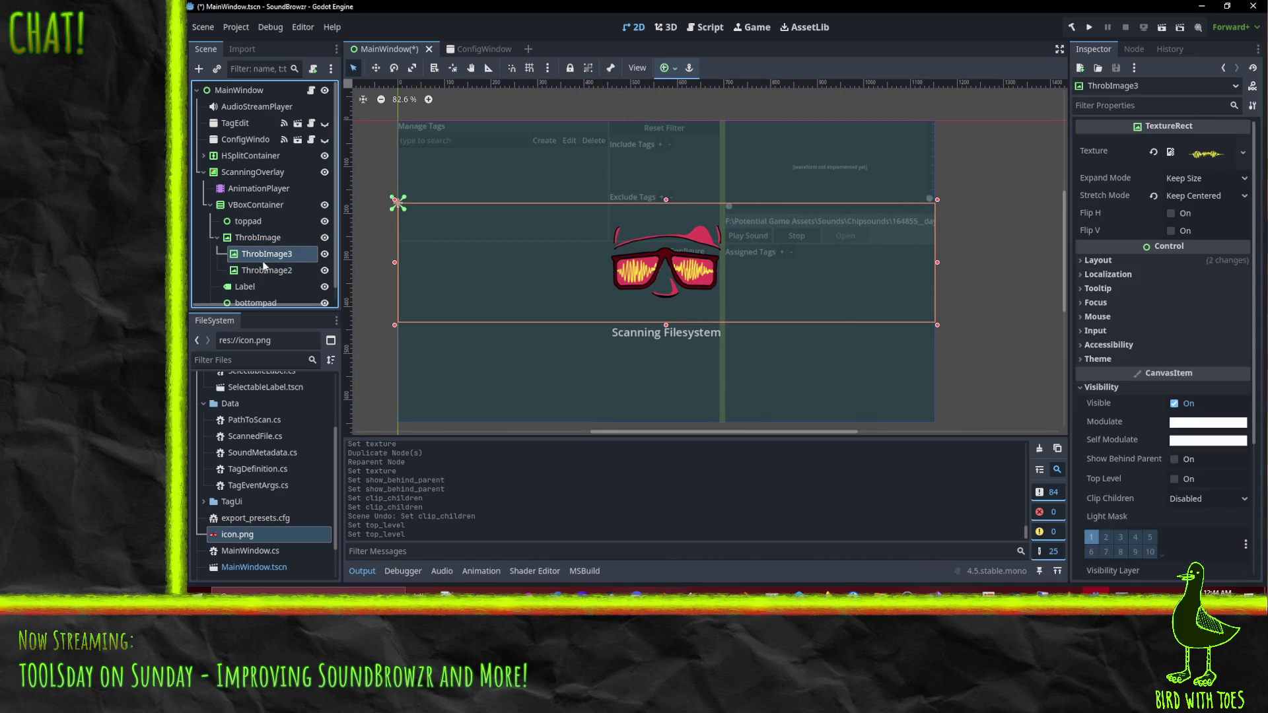
pyautogui.doubleClick(262, 262)
# Rename ThrobImage3 to Waveform and ThrobImage2 to Foreground.
pyautogui.write('Waveform')
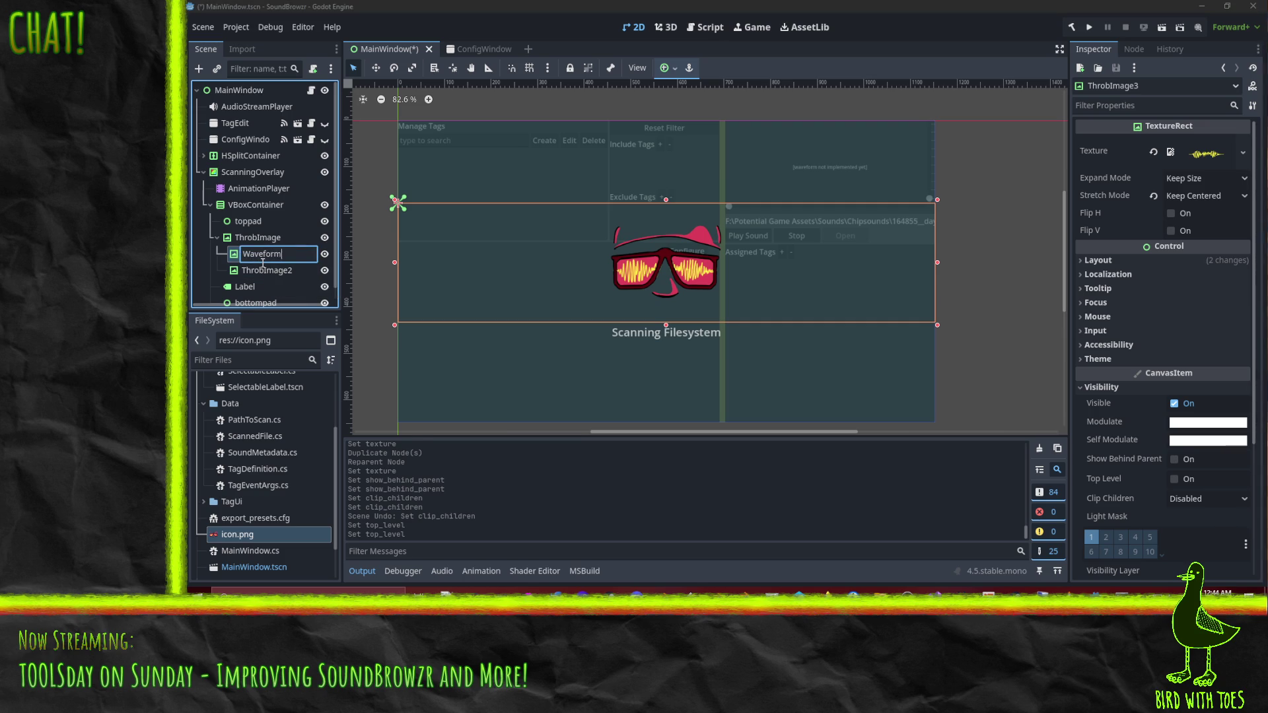
pyautogui.press('Return')
pyautogui.click(262, 264)
pyautogui.doubleClick(262, 264)
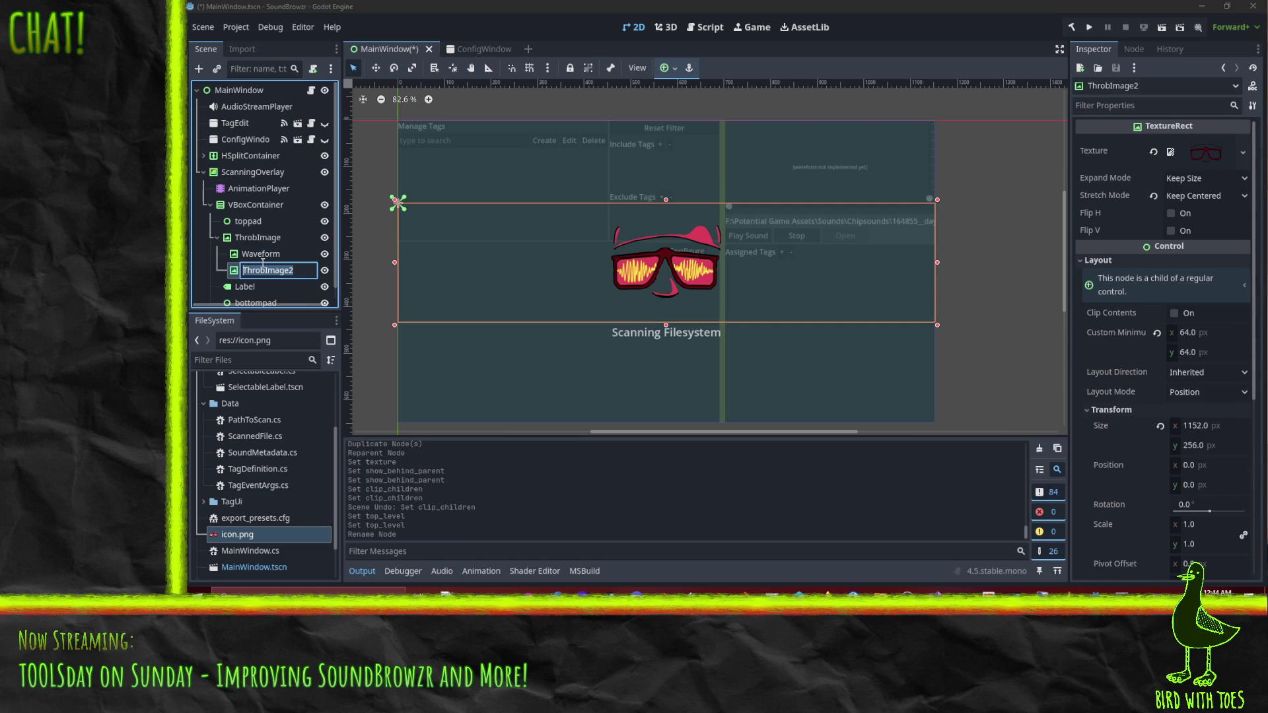
pyautogui.write('Fore')
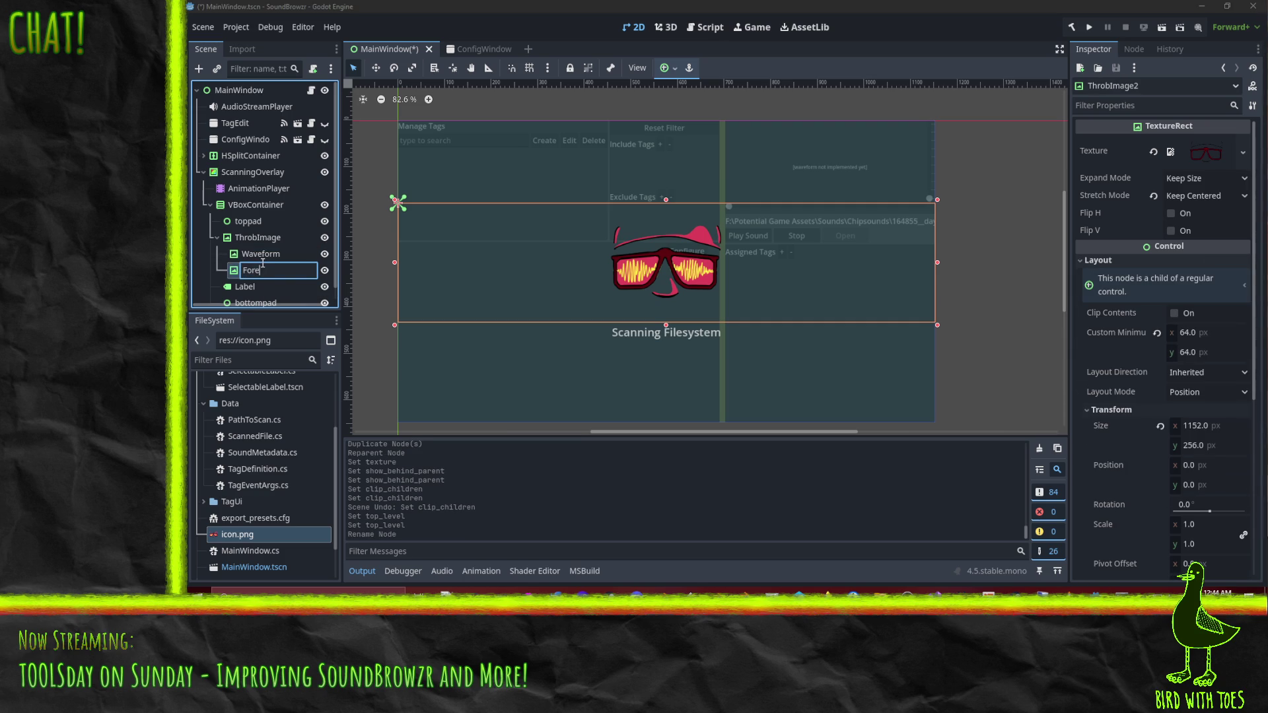
pyautogui.write('ground')
pyautogui.press('Return')
# Try shifting the Waveform image right with the Move tool, then undo it.
pyautogui.click(261, 254)
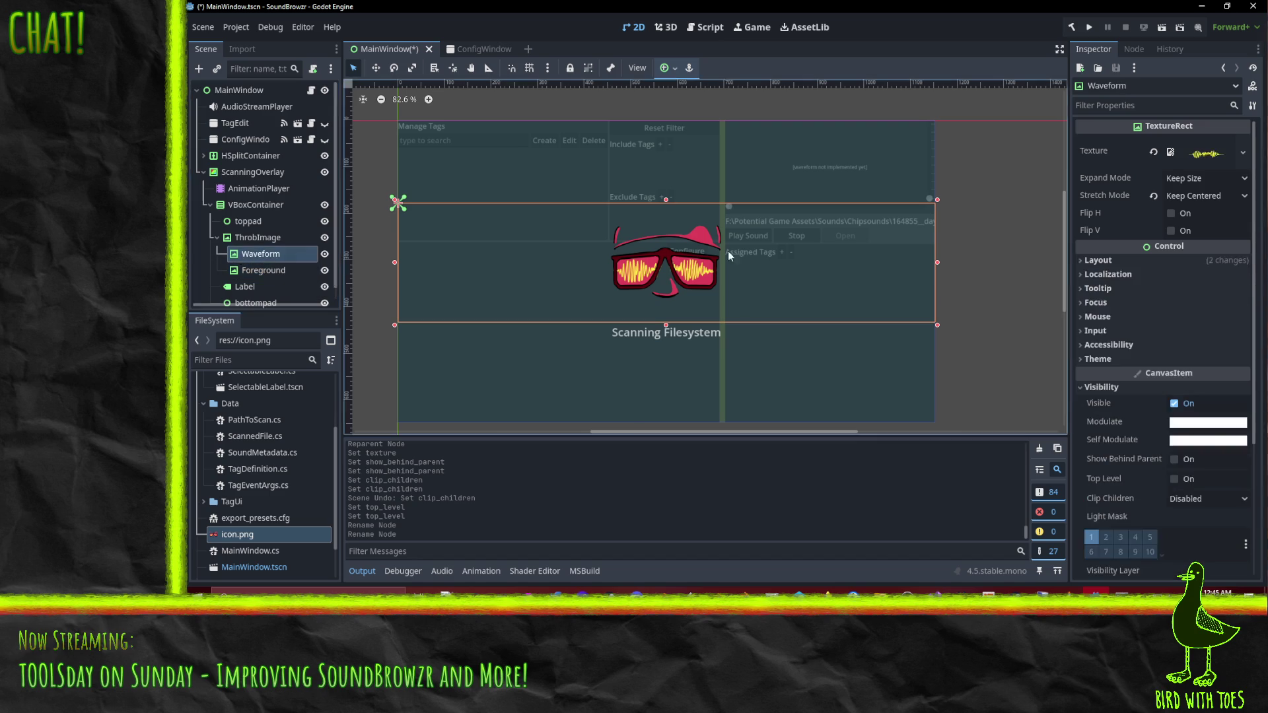
pyautogui.press('w')
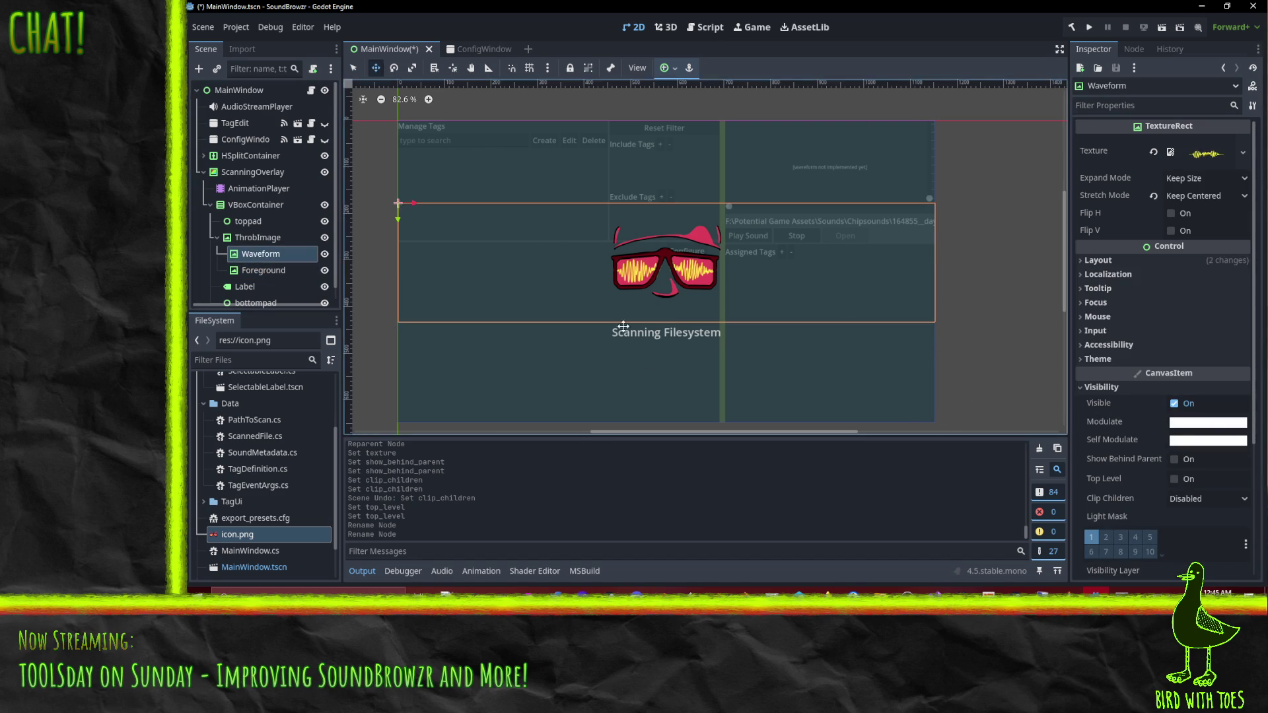
pyautogui.moveTo(640, 274); pyautogui.dragTo(708, 276)
pyautogui.hotkey('ctrl', 'z')
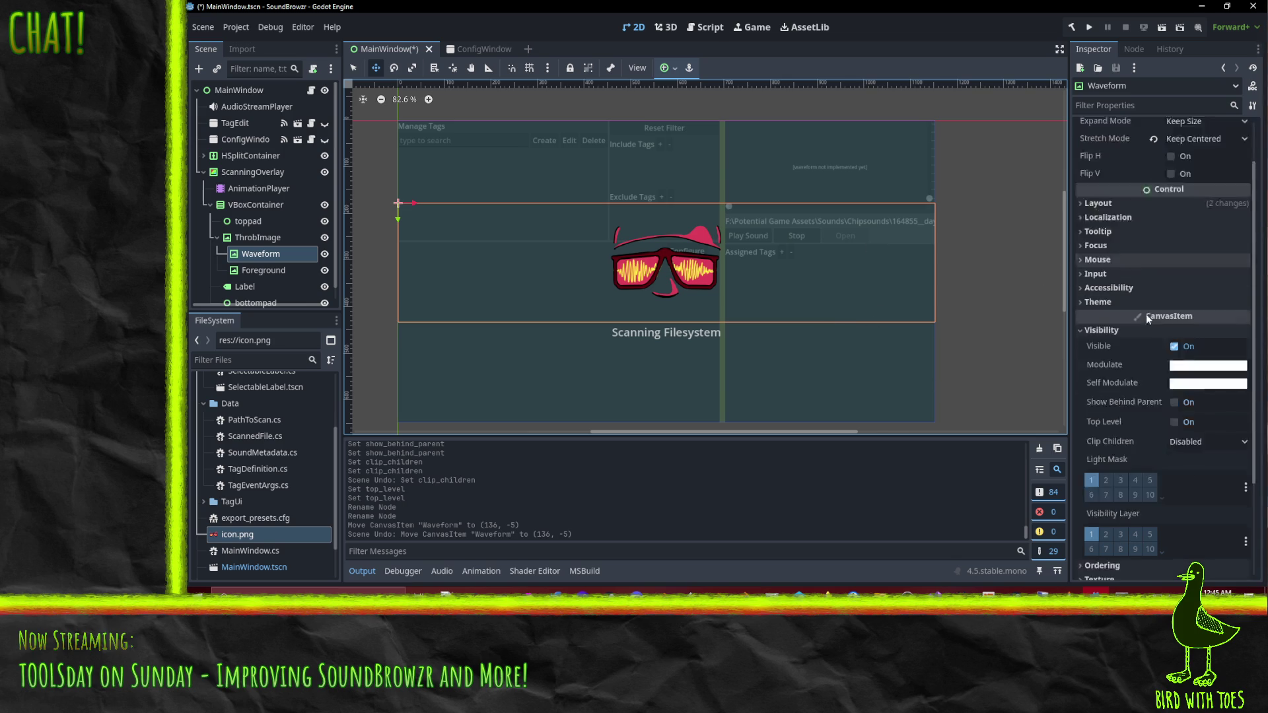
# Check the Waveform texture preview and keep its Stretch Mode at Keep Centered.
pyautogui.click(1200, 155)
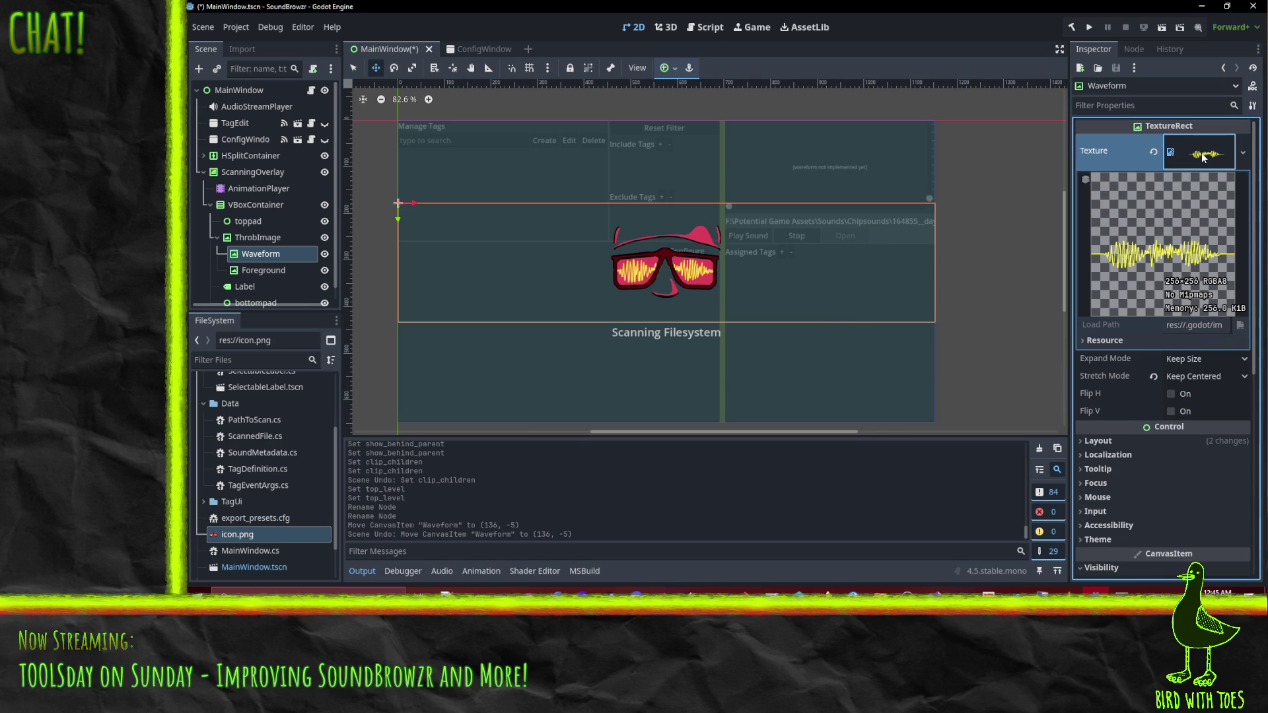
pyautogui.click(1204, 377)
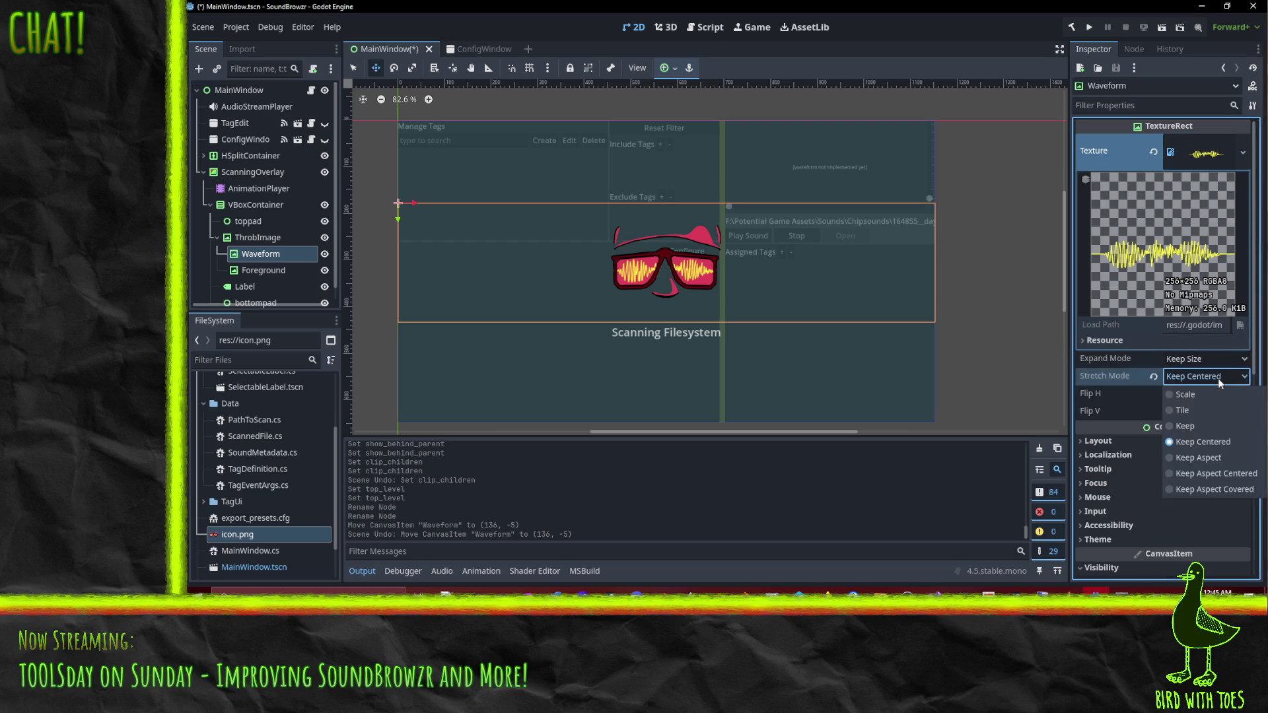
pyautogui.click(1166, 428)
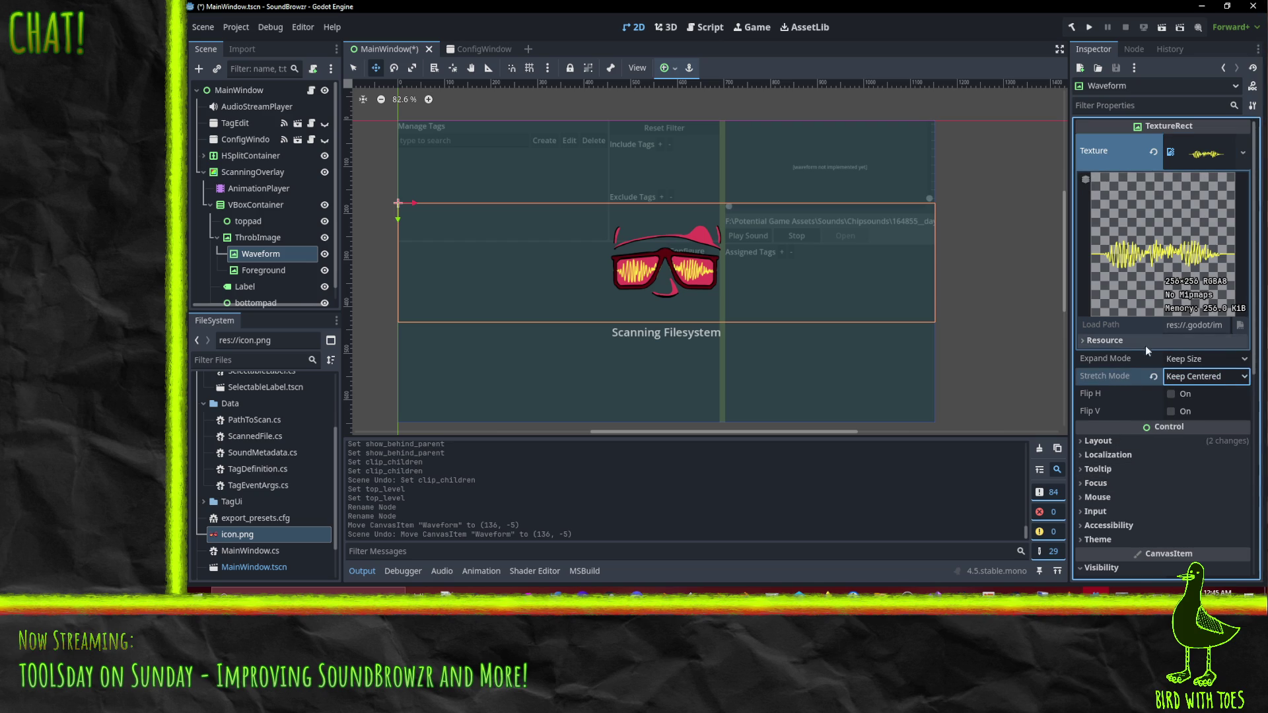
pyautogui.click(1204, 155)
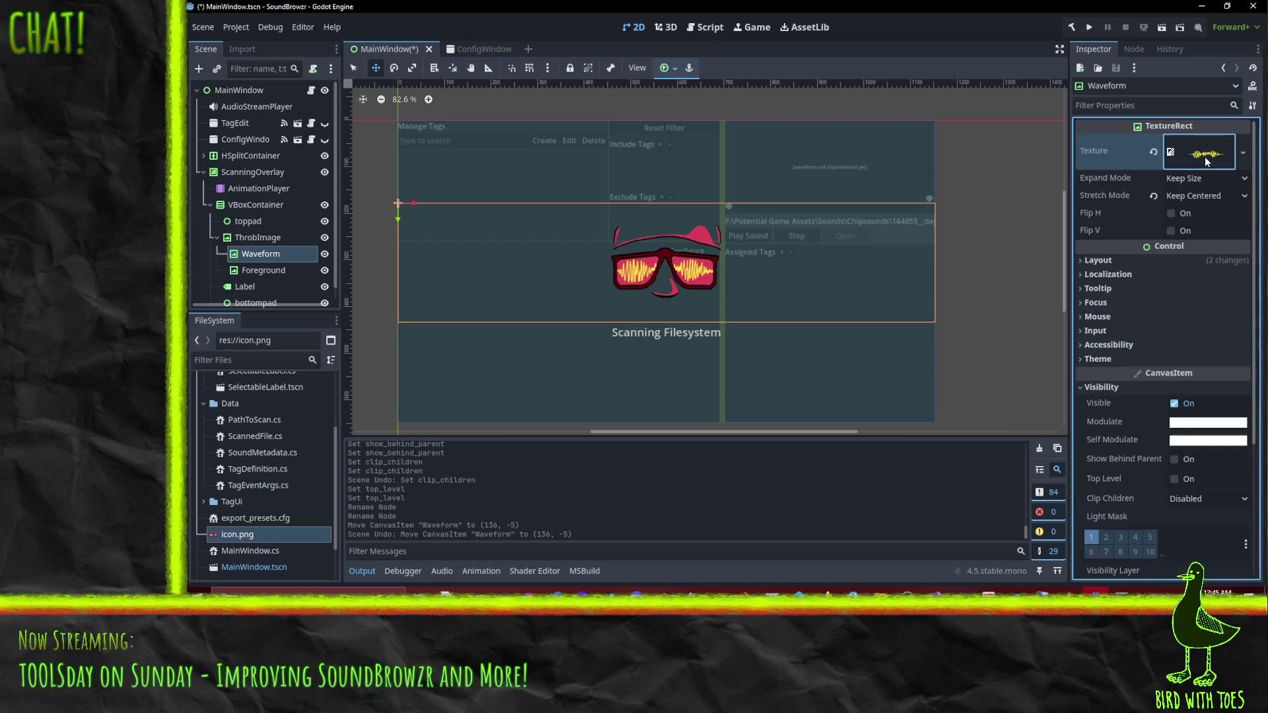
pyautogui.click(1111, 263)
pyautogui.click(1110, 264)
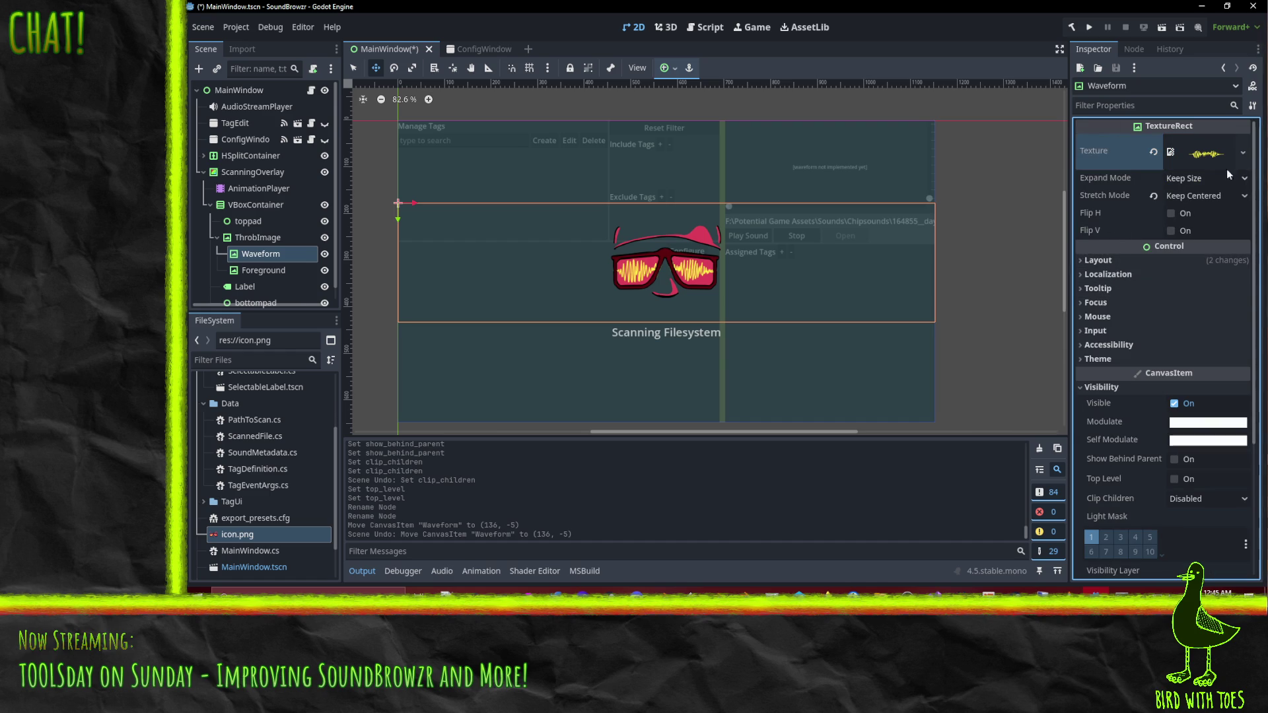
pyautogui.rightClick(239, 260)
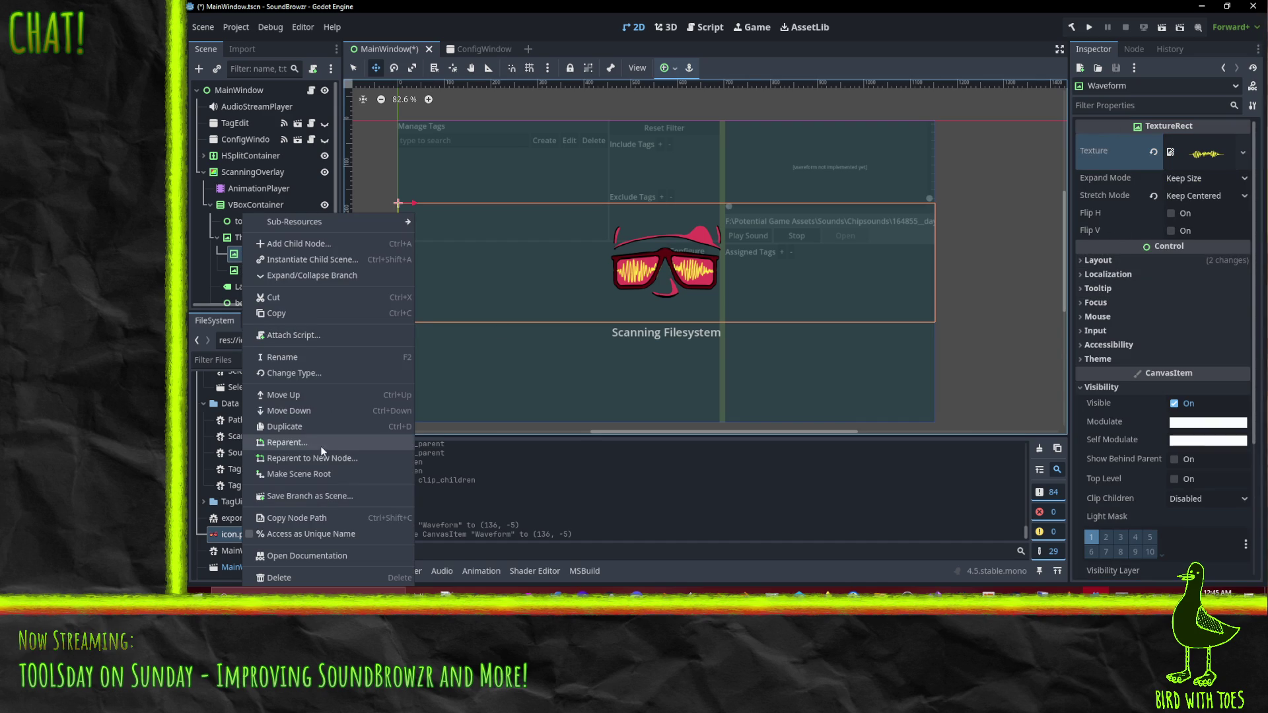
pyautogui.click(334, 373)
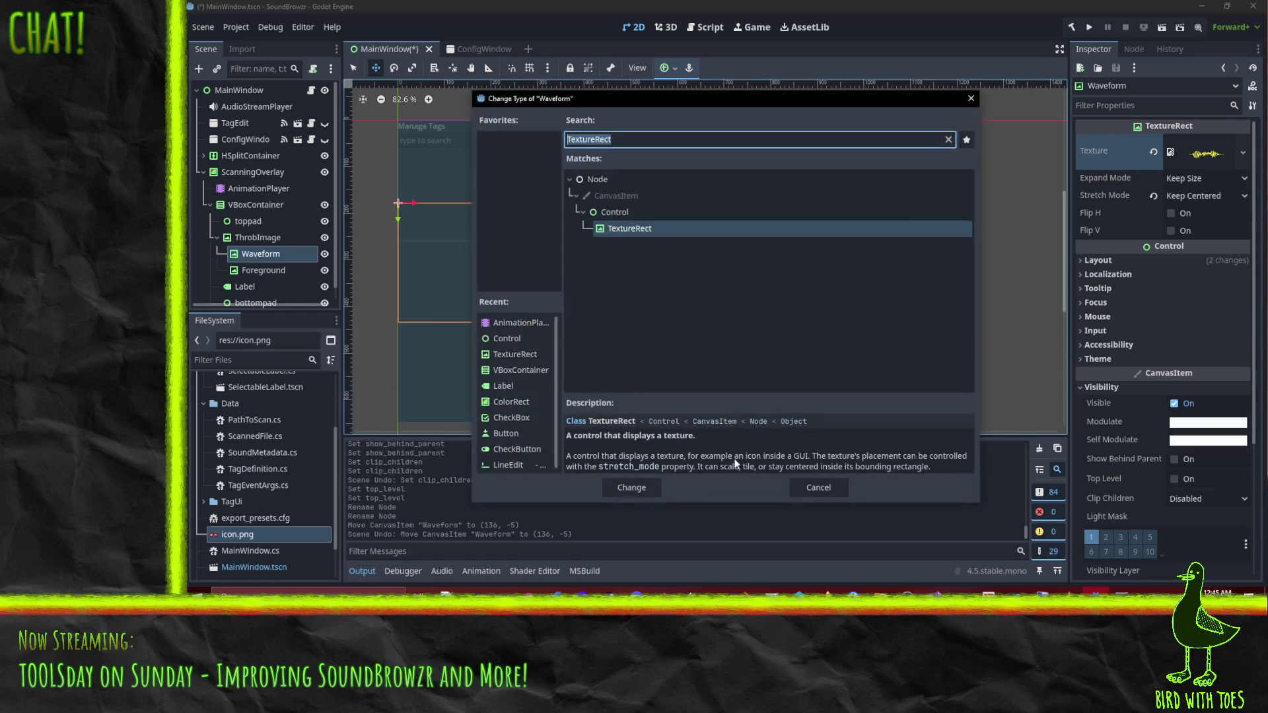
pyautogui.press('BackSpace')
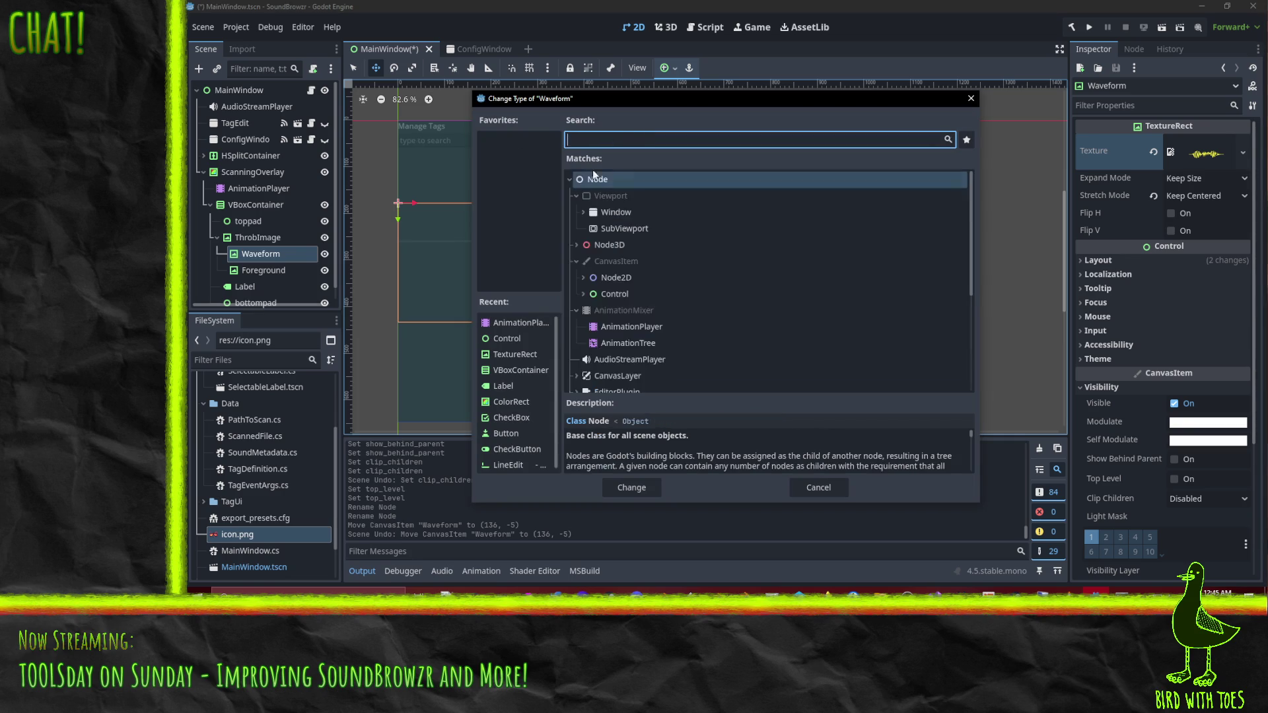
pyautogui.click(583, 294)
pyautogui.scroll(-2, 621, 280)
pyautogui.scroll(-5, 614, 218)
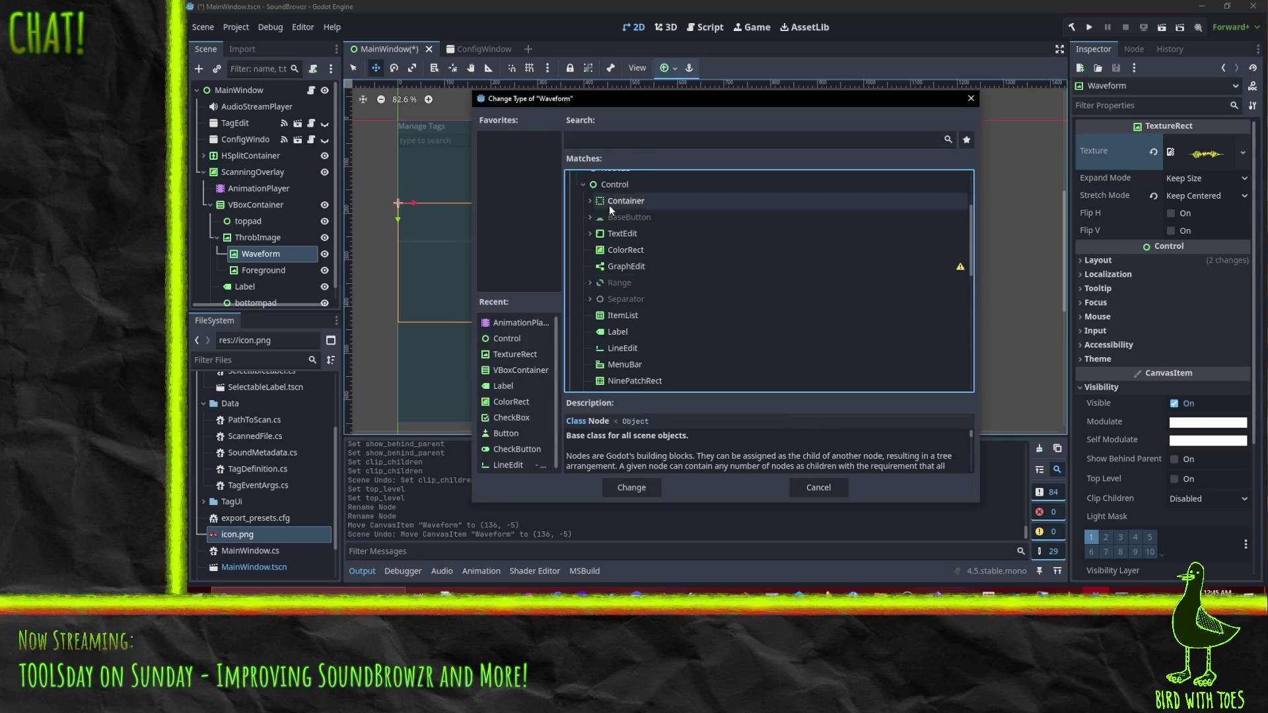
pyautogui.scroll(2, 614, 224)
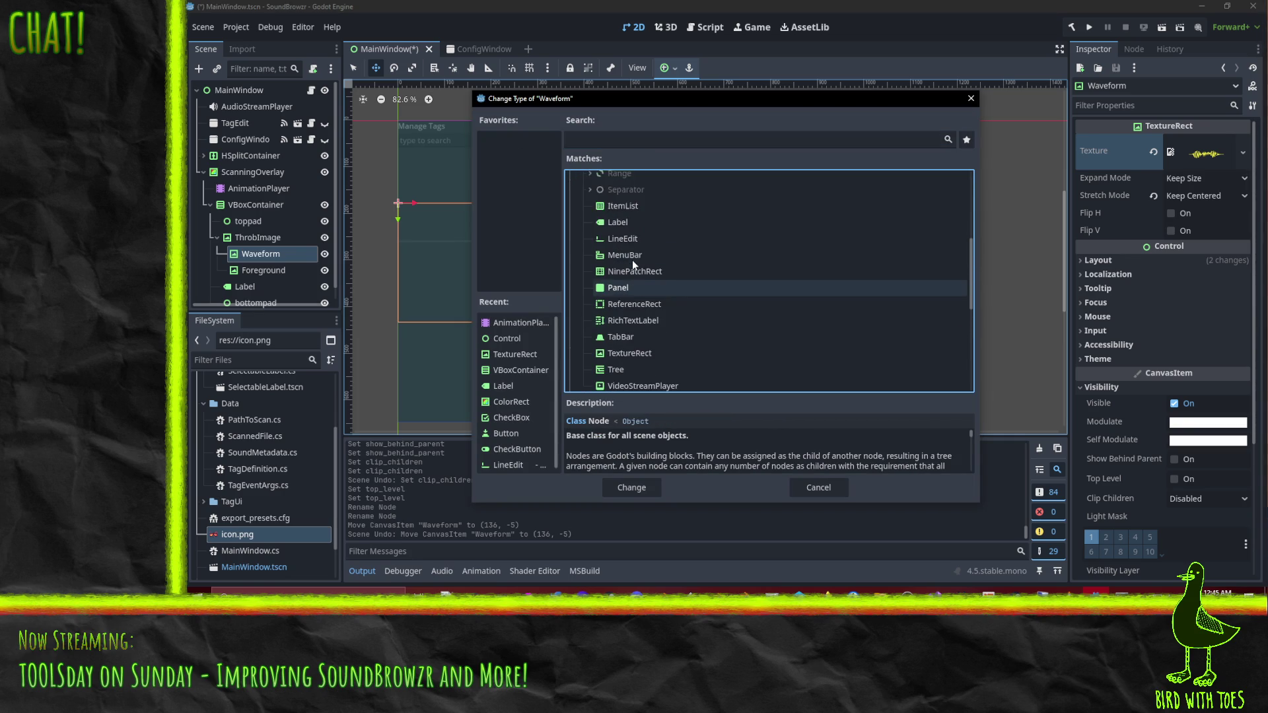
pyautogui.scroll(5, 601, 224)
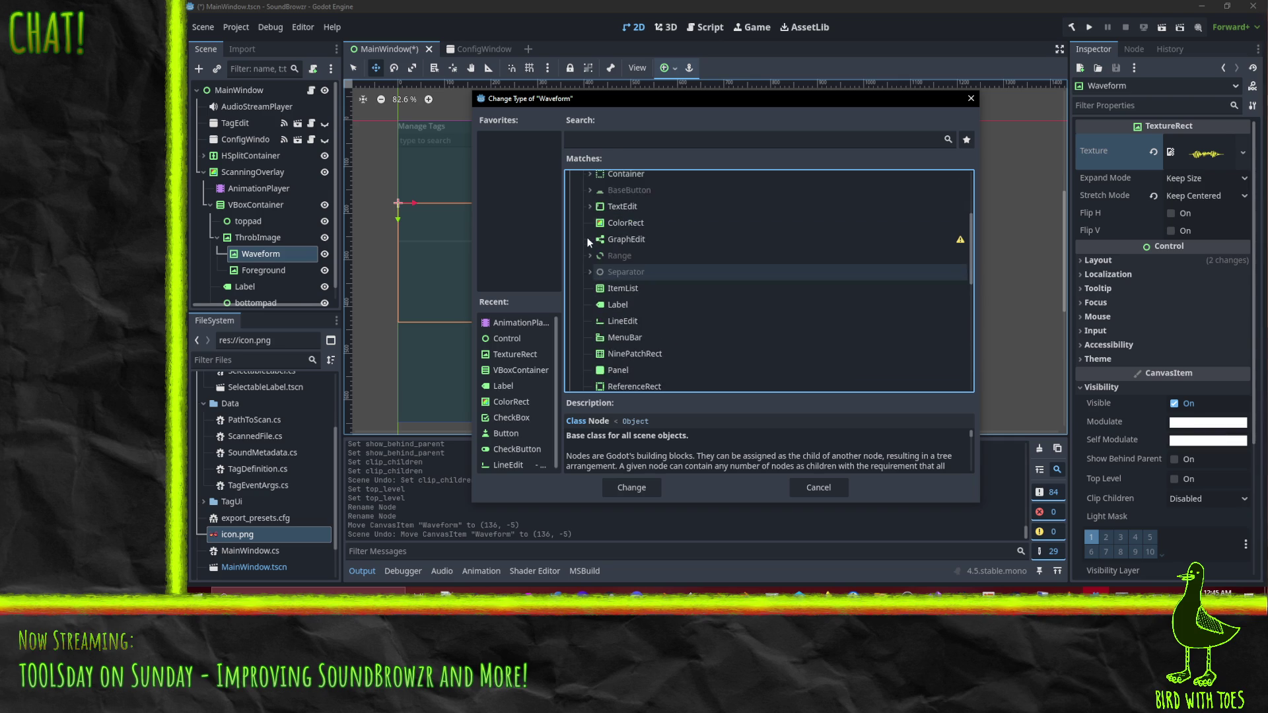
pyautogui.scroll(-4, 591, 267)
pyautogui.scroll(-1, 602, 291)
pyautogui.scroll(5, 607, 300)
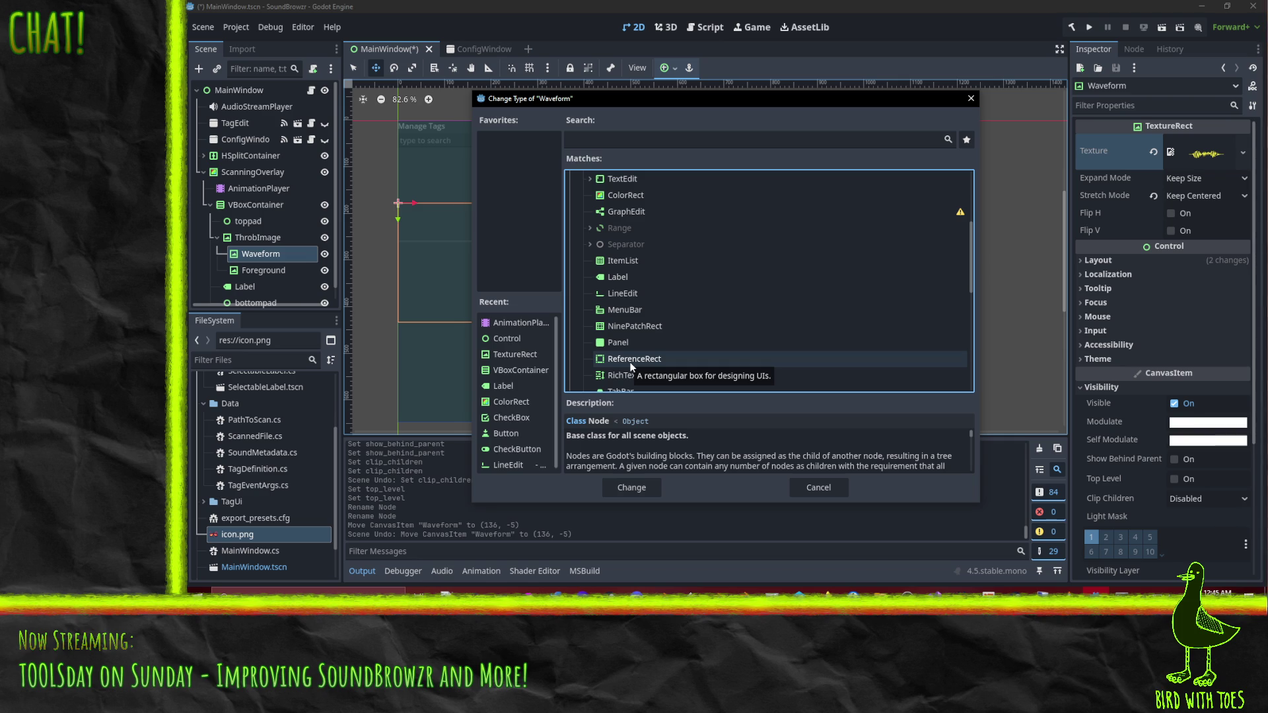
pyautogui.scroll(4, 630, 367)
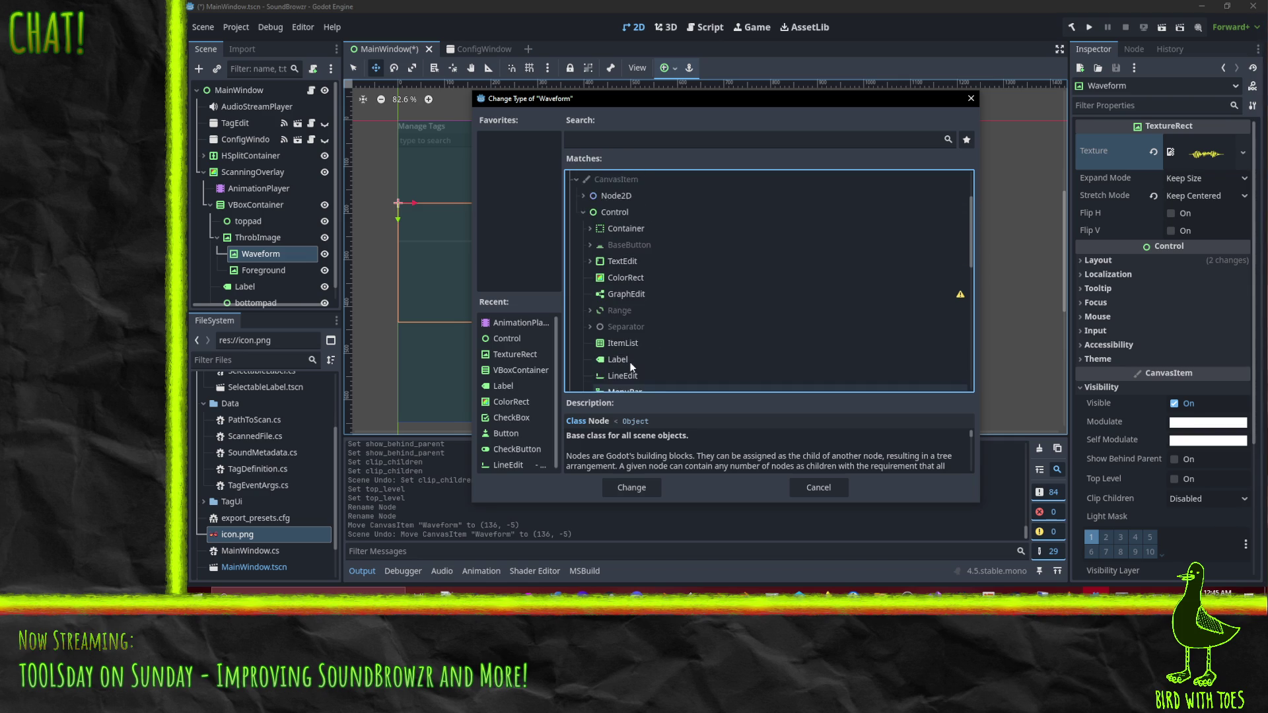
pyautogui.click(590, 326)
pyautogui.click(593, 310)
pyautogui.click(588, 310)
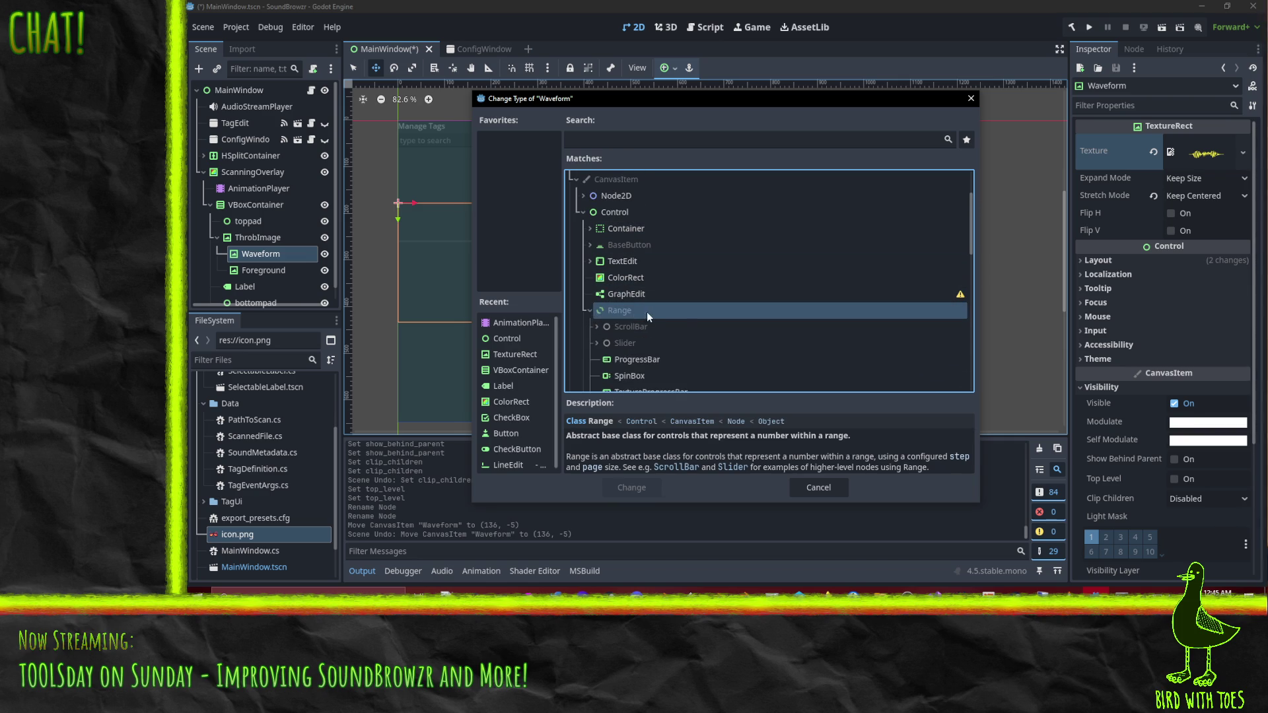
pyautogui.scroll(3, 676, 313)
pyautogui.click(589, 282)
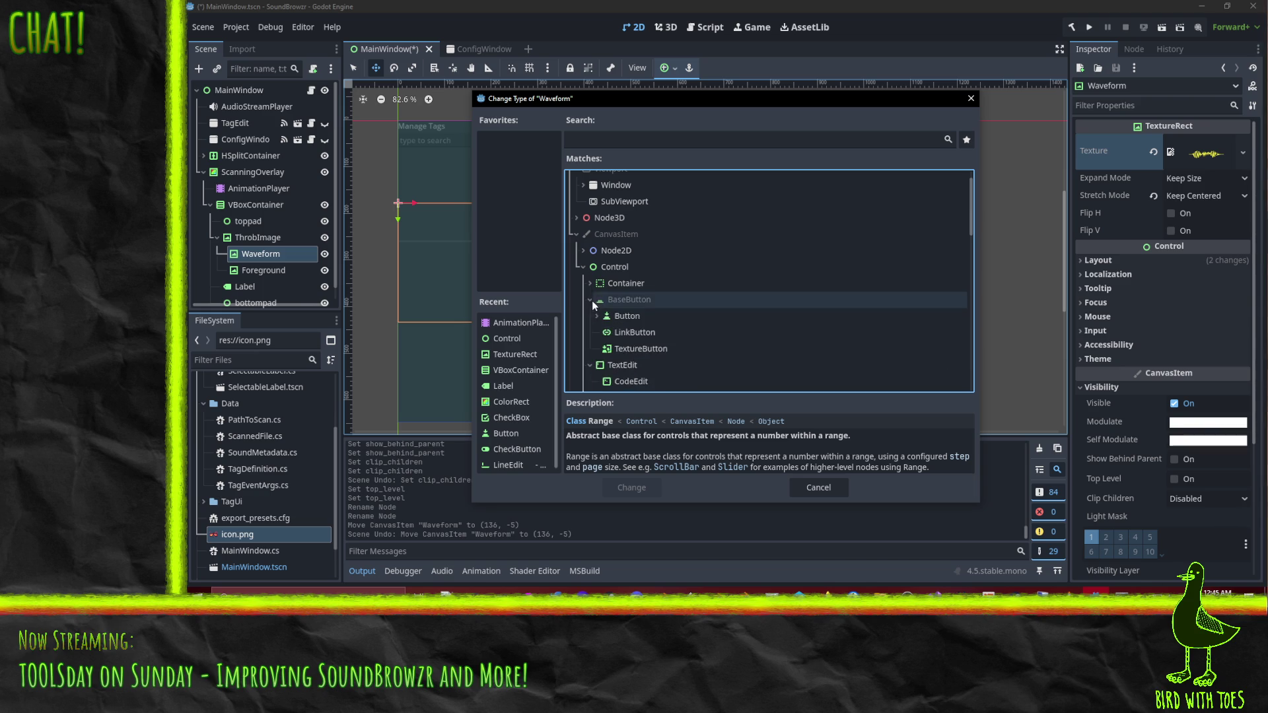
pyautogui.scroll(-8, 614, 298)
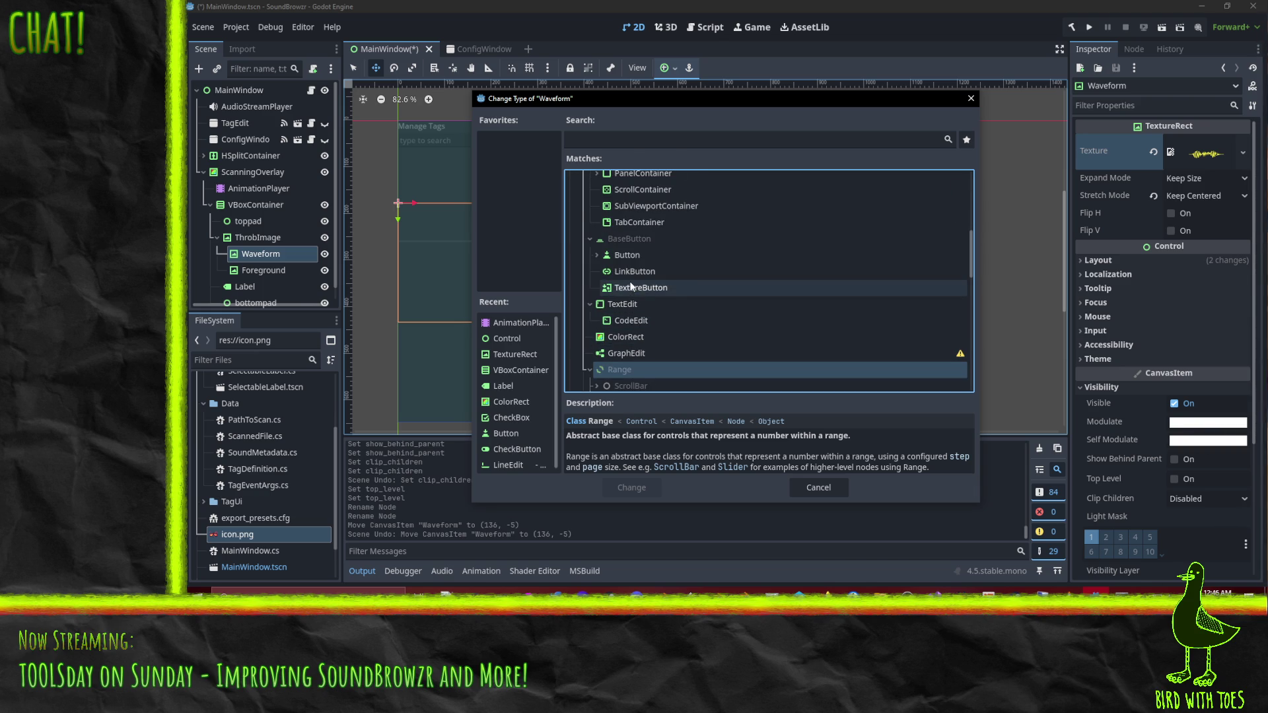
pyautogui.scroll(-6, 670, 296)
pyautogui.scroll(-3, 669, 297)
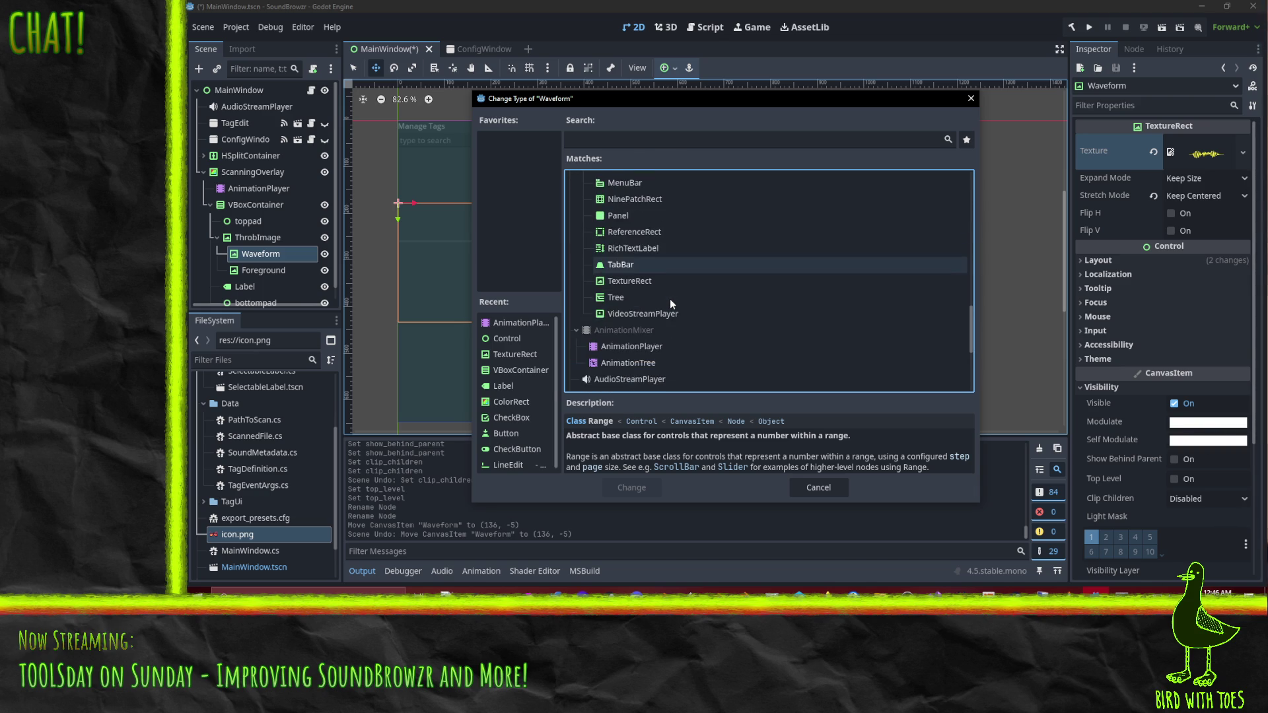
pyautogui.click(812, 488)
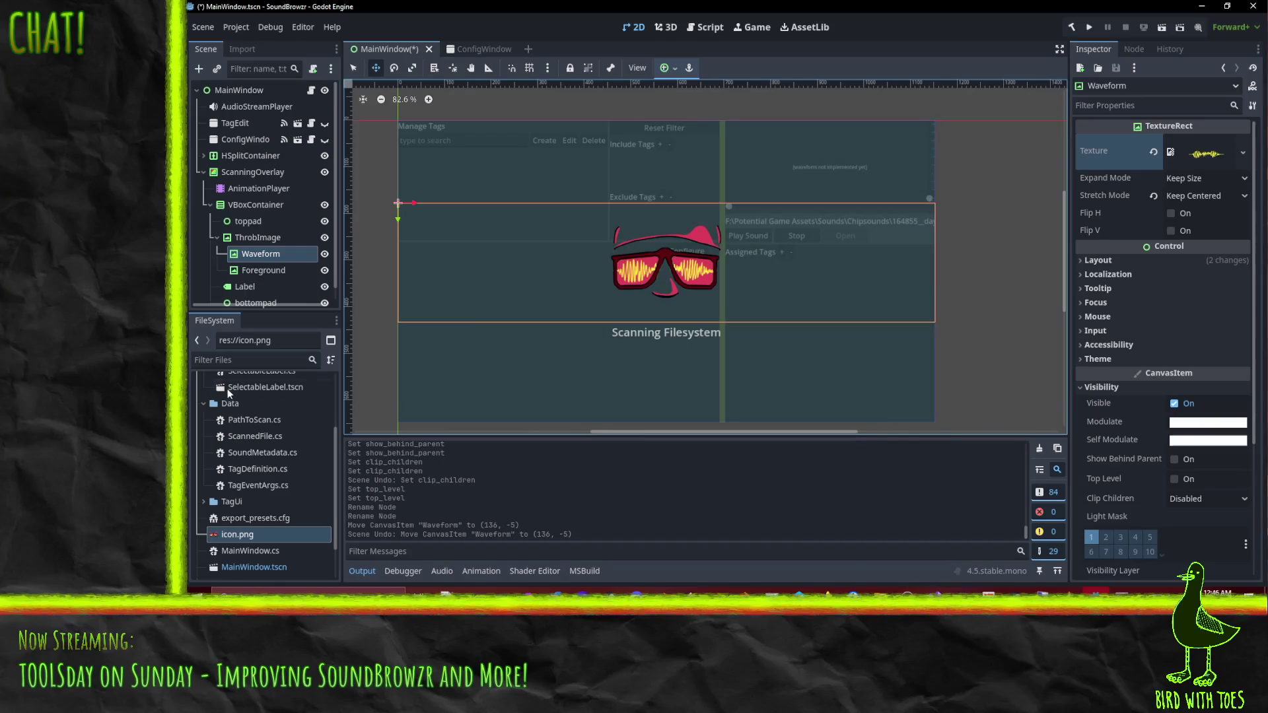
# Rename Waveform to WaveformL and duplicate it as WaveformR.
pyautogui.click(272, 258)
pyautogui.click(315, 255)
pyautogui.press('Return')
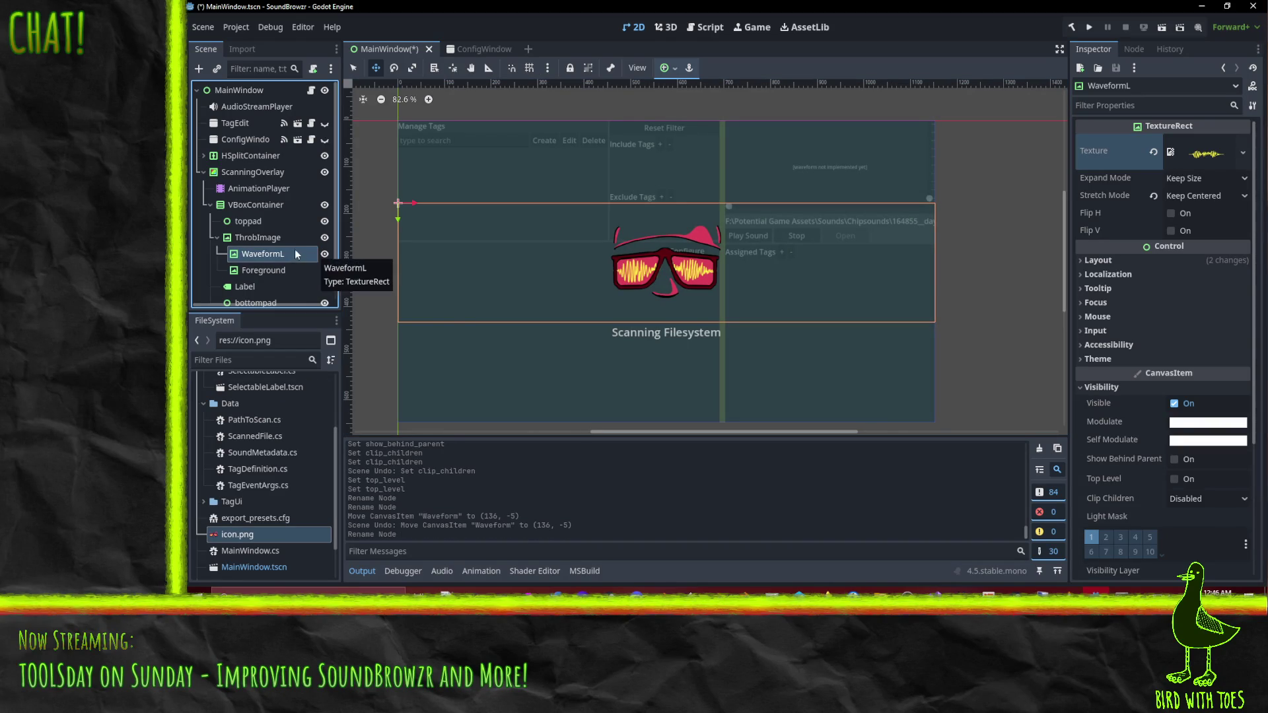
pyautogui.rightClick(275, 250)
pyautogui.click(331, 426)
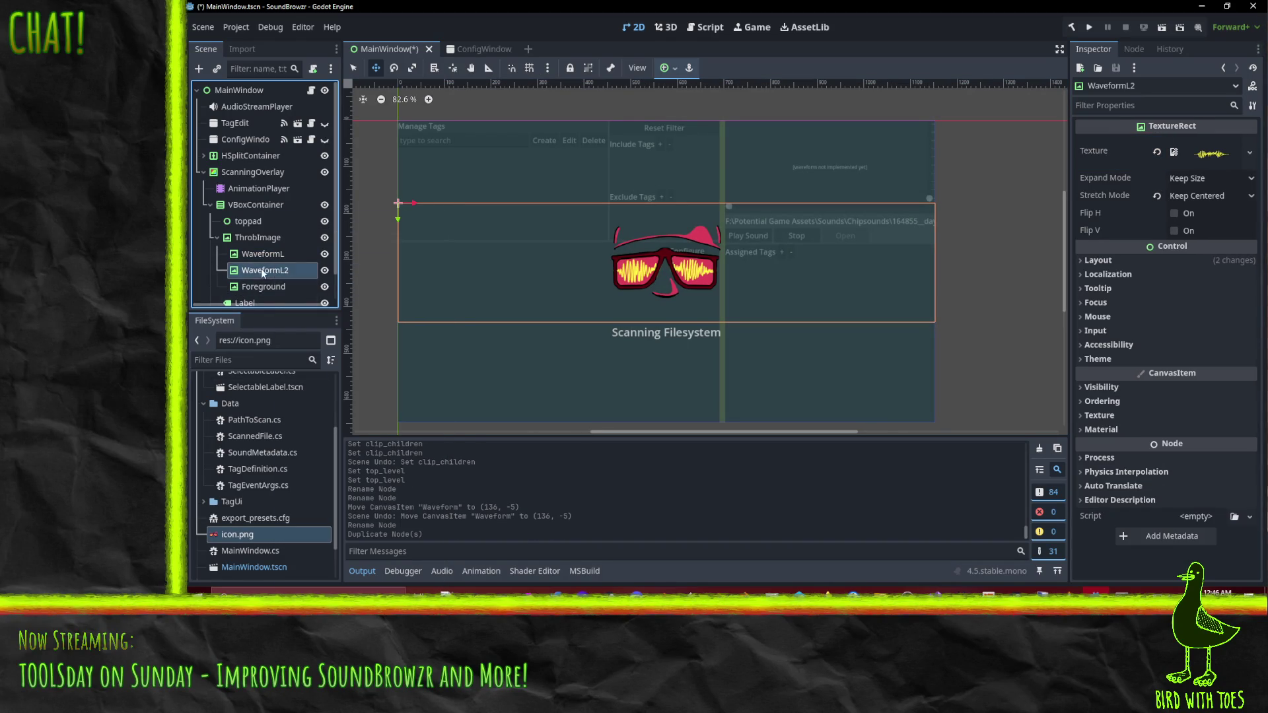
pyautogui.click(300, 275)
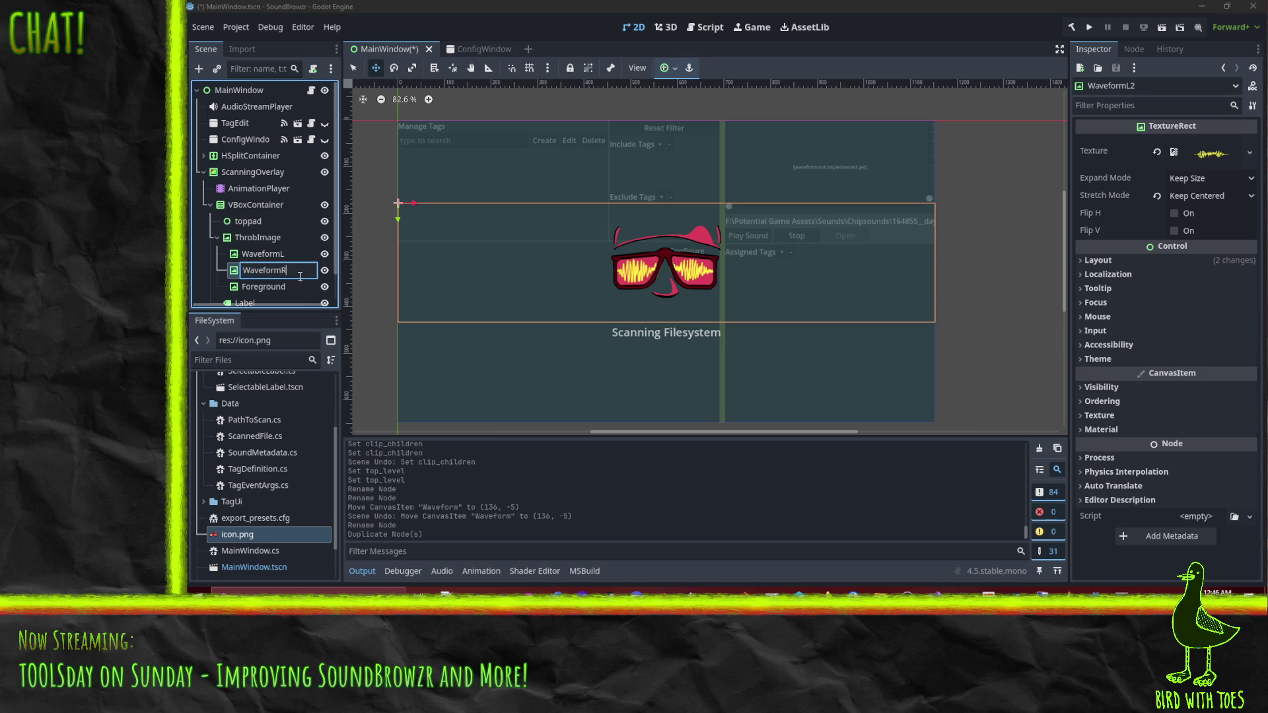
pyautogui.press('Return')
# Set WaveformL's texture Repeat to Enabled.
pyautogui.click(270, 256)
pyautogui.scroll(-3, 1154, 312)
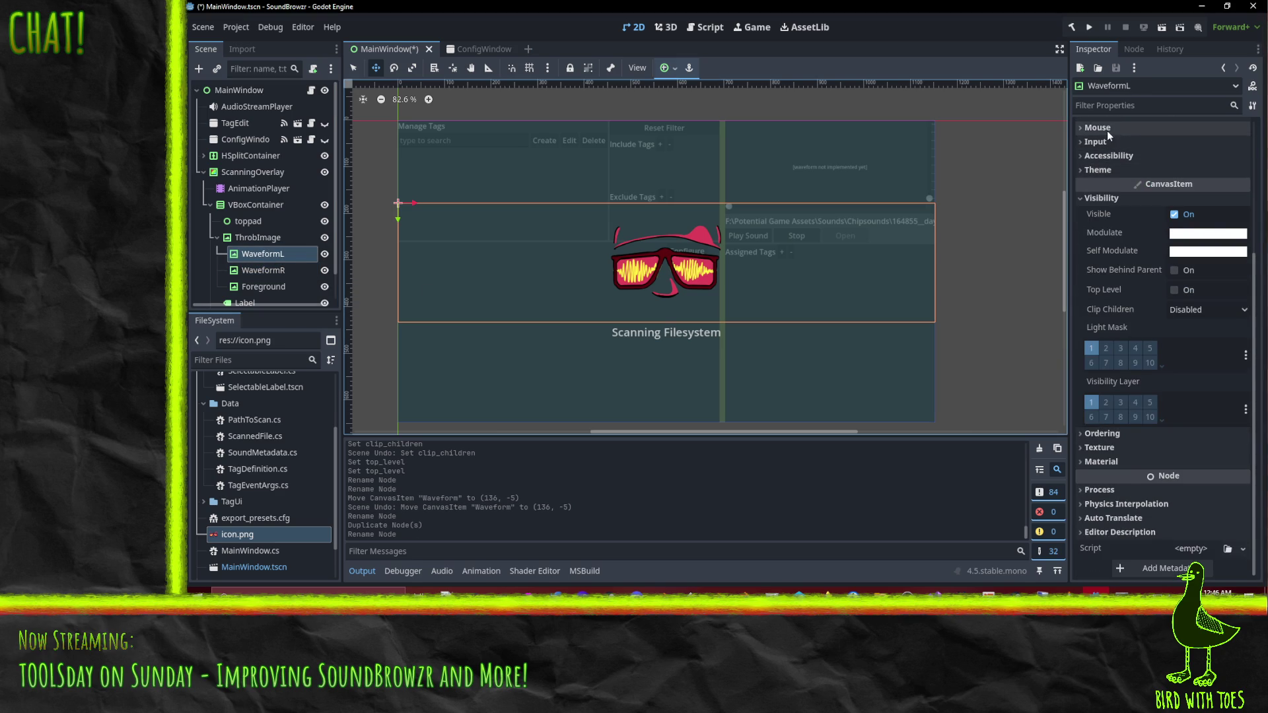
pyautogui.click(1116, 451)
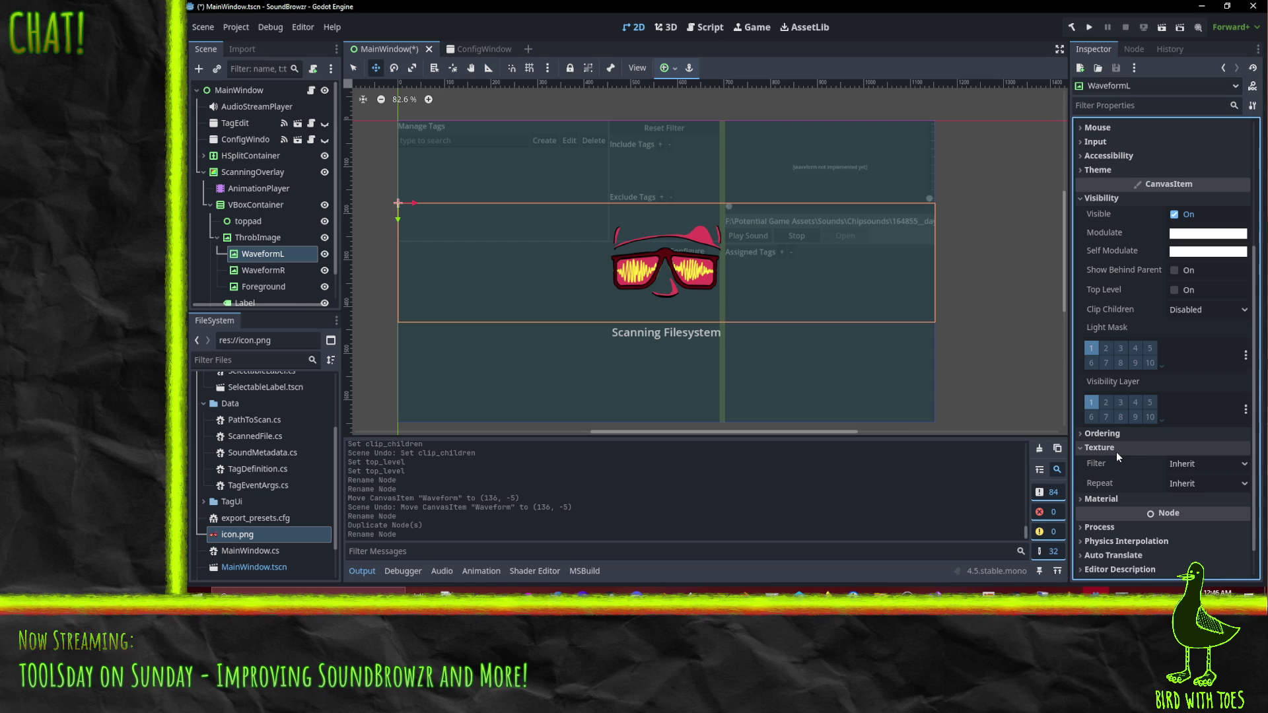
pyautogui.click(1191, 481)
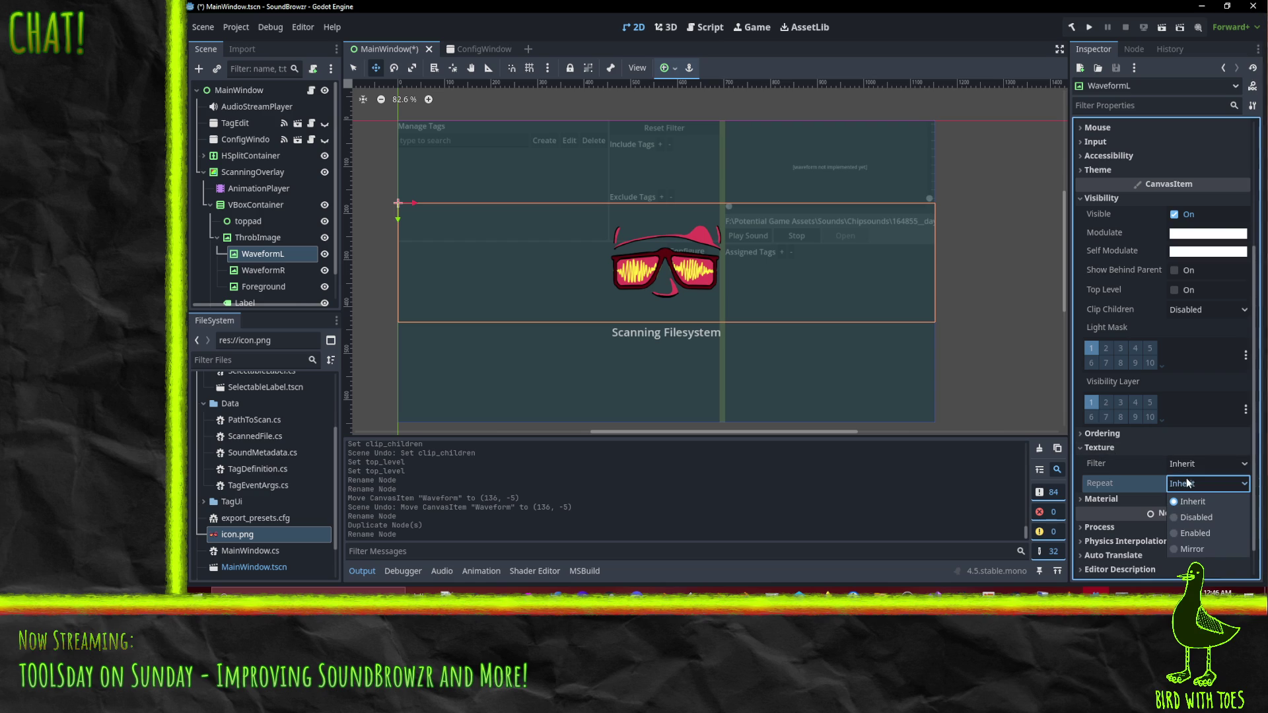
pyautogui.click(1202, 533)
# Delete WaveformR and start renaming WaveformL by removing the trailing L.
pyautogui.click(264, 286)
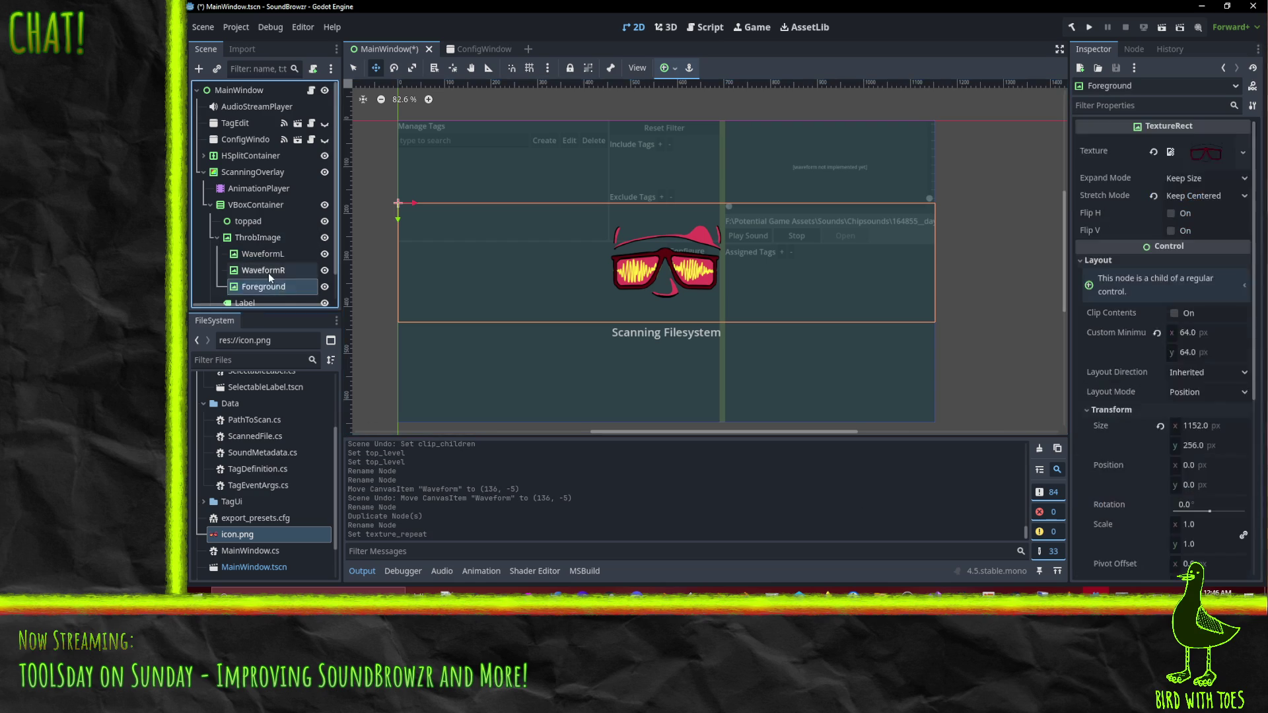
pyautogui.click(268, 273)
pyautogui.press('Delete')
pyautogui.press('Return')
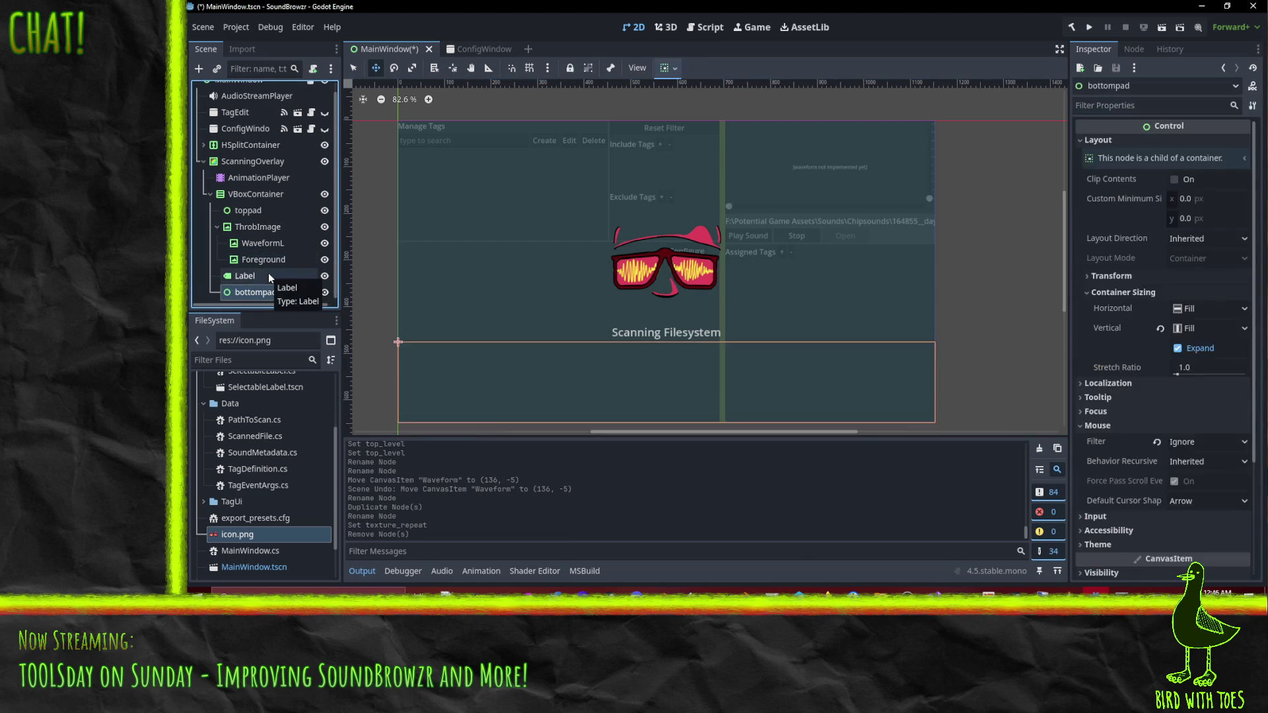
pyautogui.click(268, 276)
pyautogui.doubleClick(288, 244)
pyautogui.press('BackSpace')
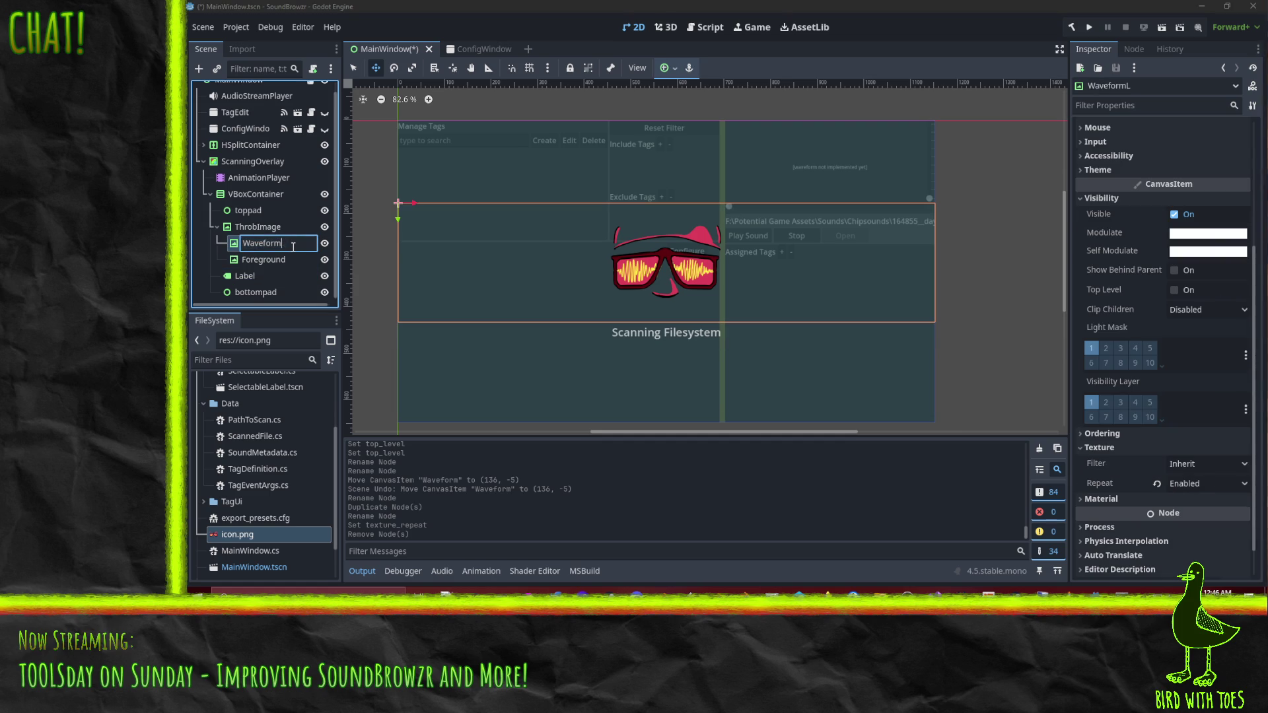
# Confirm the name Waveform, undoing a trial drag of the waveform rectangle.
pyautogui.press('Return')
pyautogui.moveTo(421, 202); pyautogui.dragTo(458, 204)
pyautogui.hotkey('ctrl', 'z')
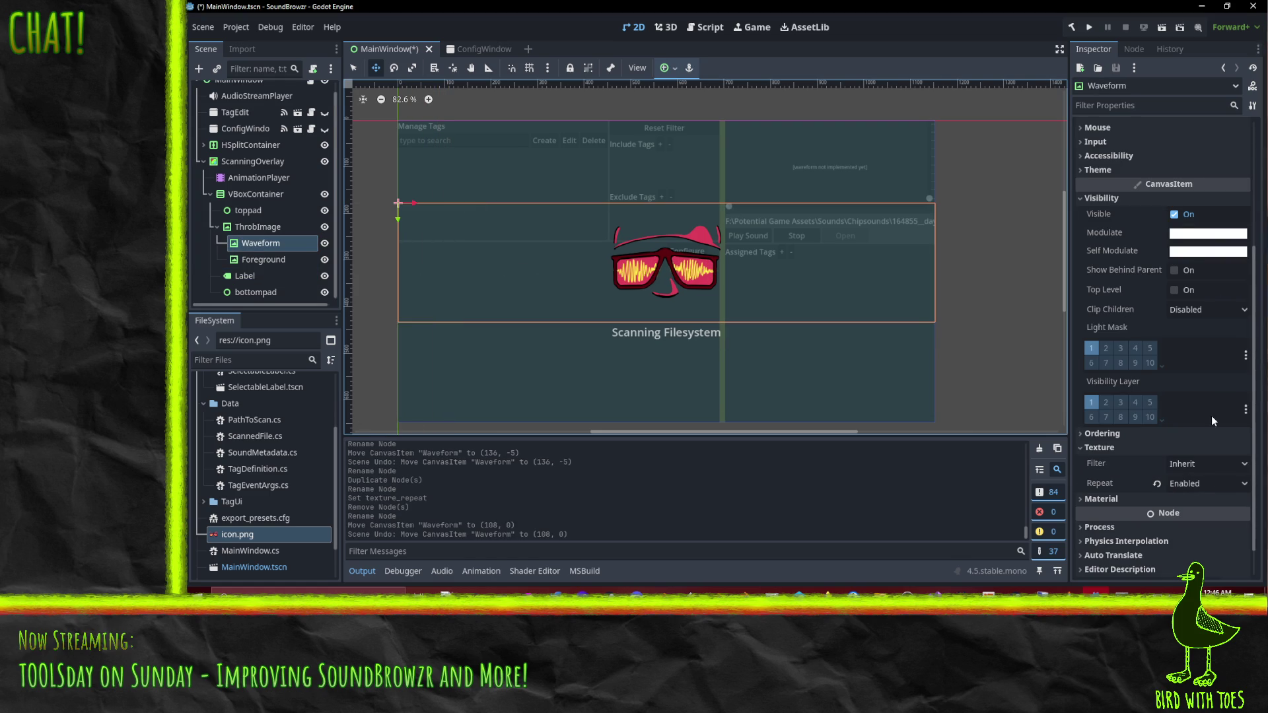
# Inspect the texture Filter, Material and Ordering settings, leaving them unchanged.
pyautogui.scroll(-1, 1226, 403)
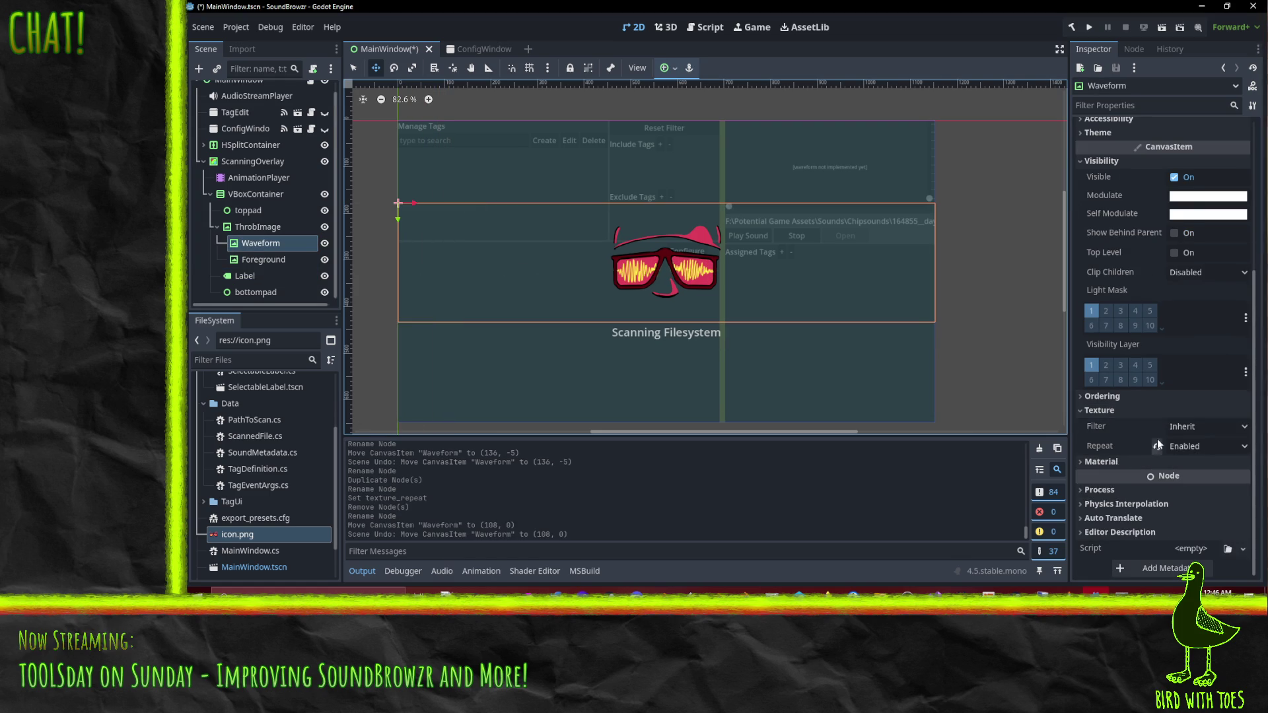
pyautogui.click(1193, 425)
pyautogui.click(1157, 441)
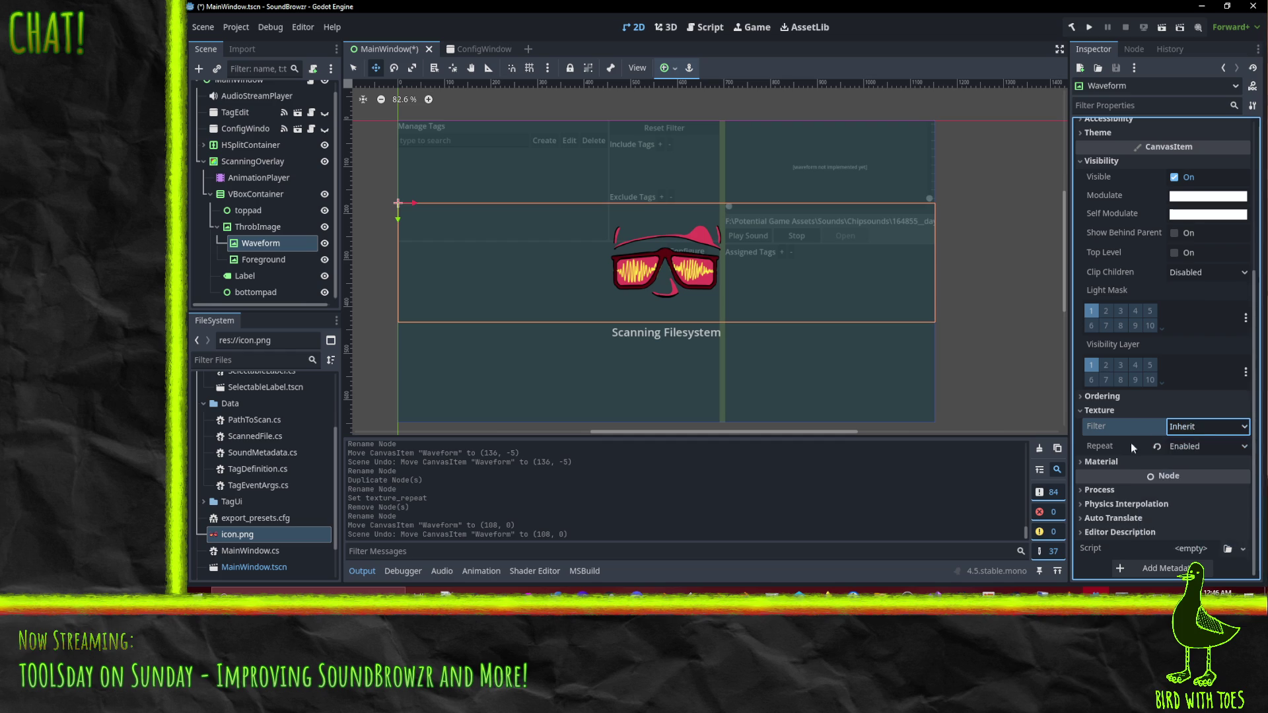
pyautogui.click(1105, 464)
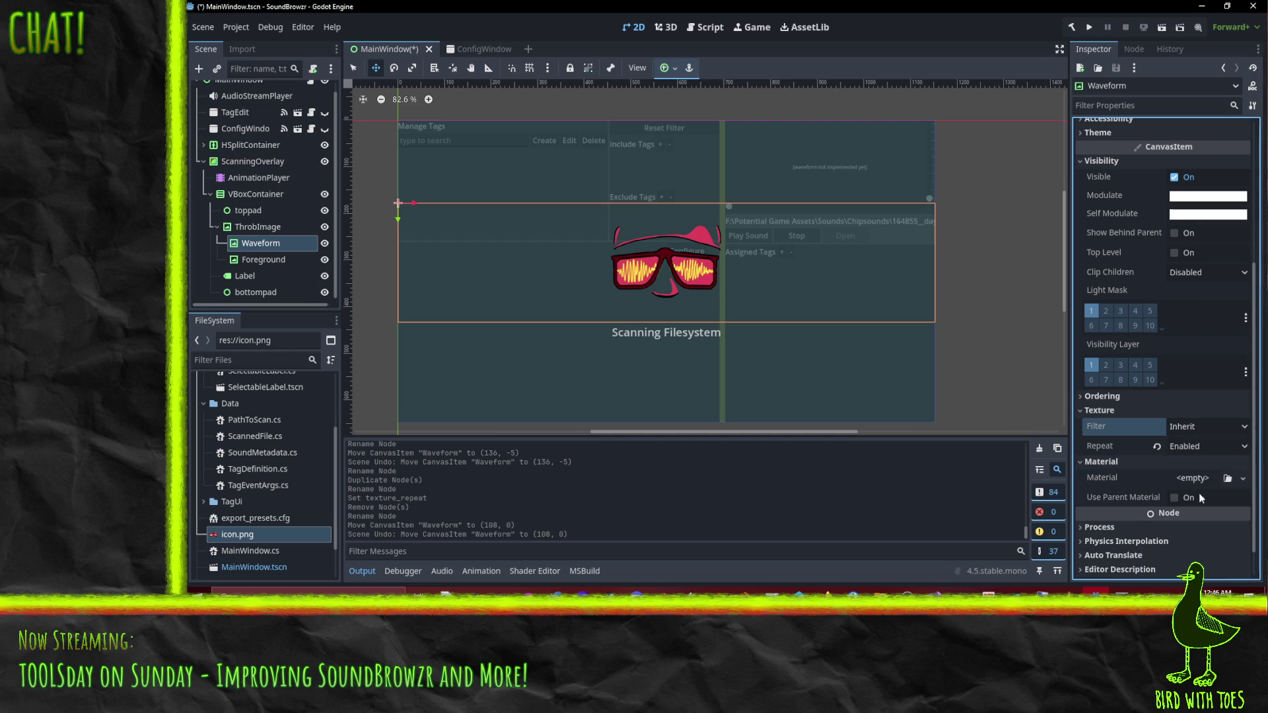
pyautogui.click(1242, 478)
pyautogui.click(1242, 478)
pyautogui.click(1243, 478)
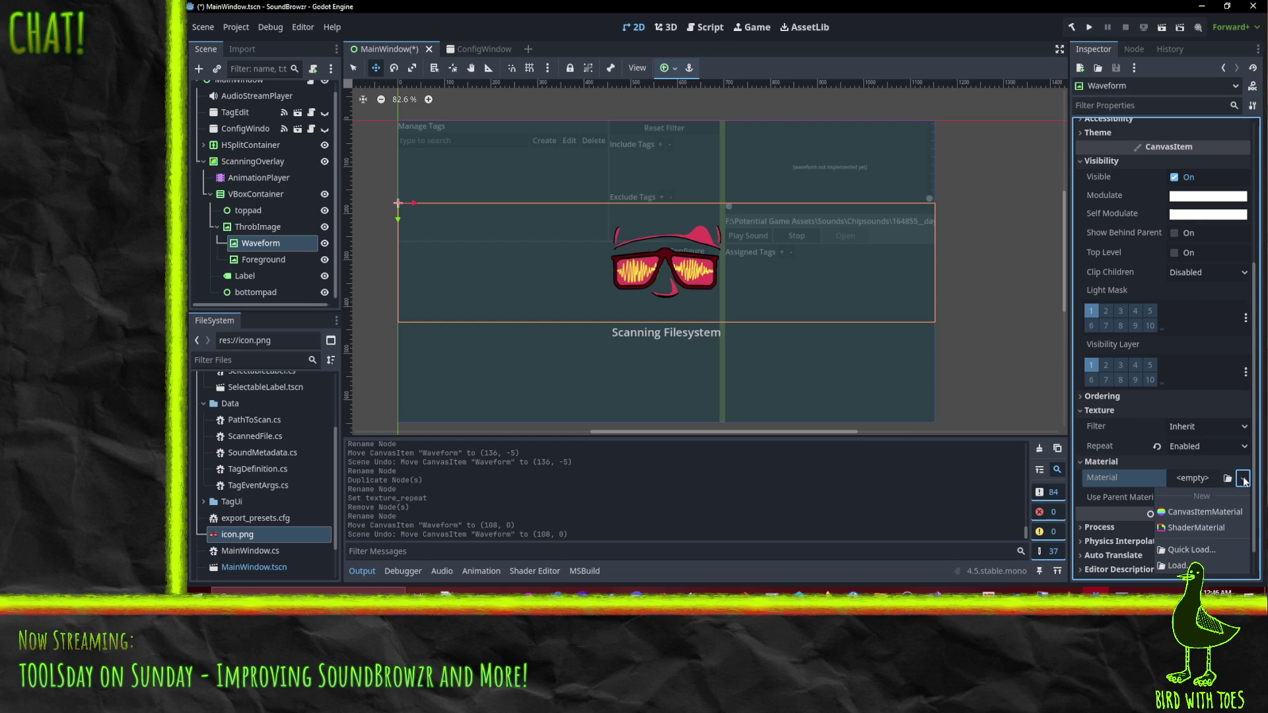
pyautogui.click(1106, 484)
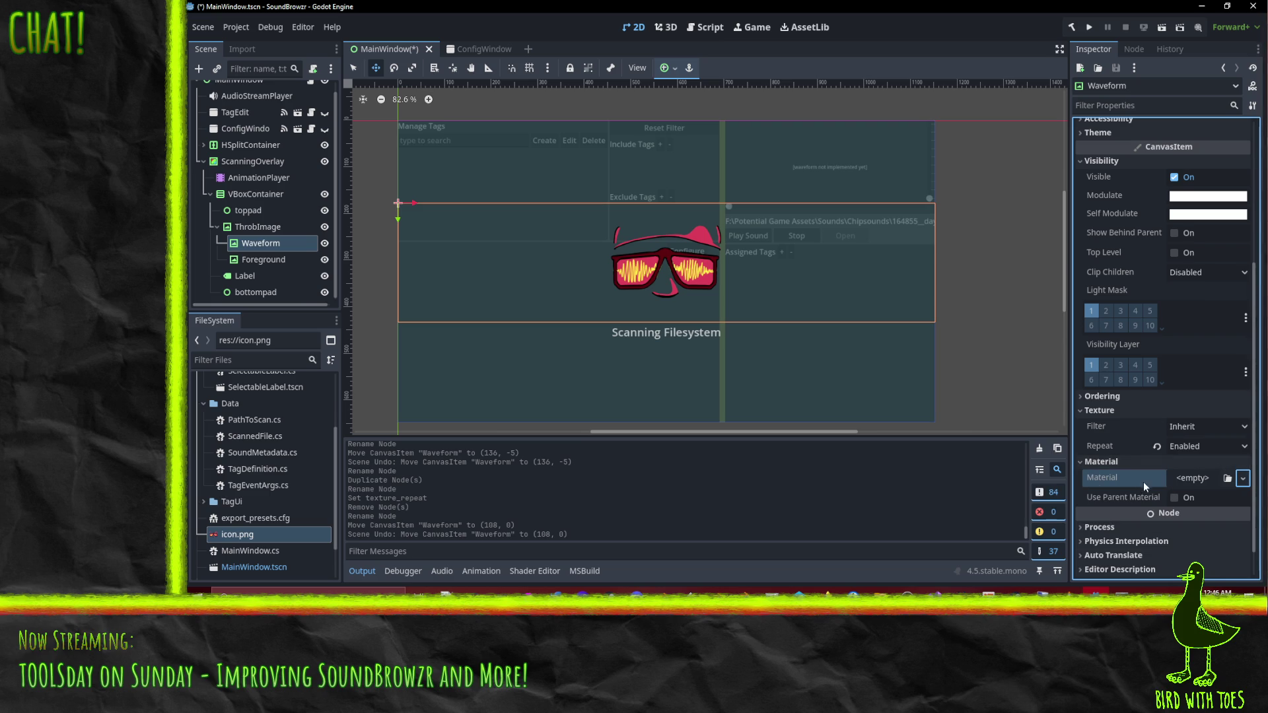
pyautogui.click(1103, 398)
pyautogui.click(1103, 401)
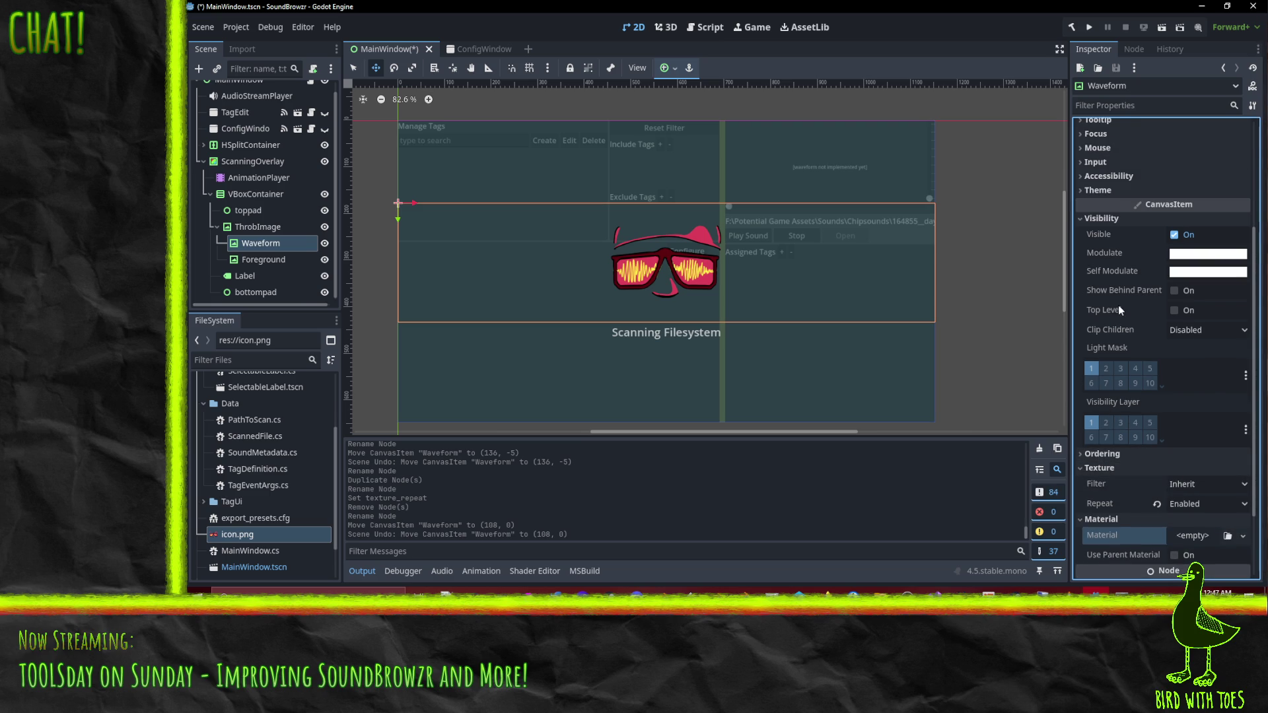
# Revert the Waveform's Stretch Mode to its default Scale.
pyautogui.scroll(2, 1122, 306)
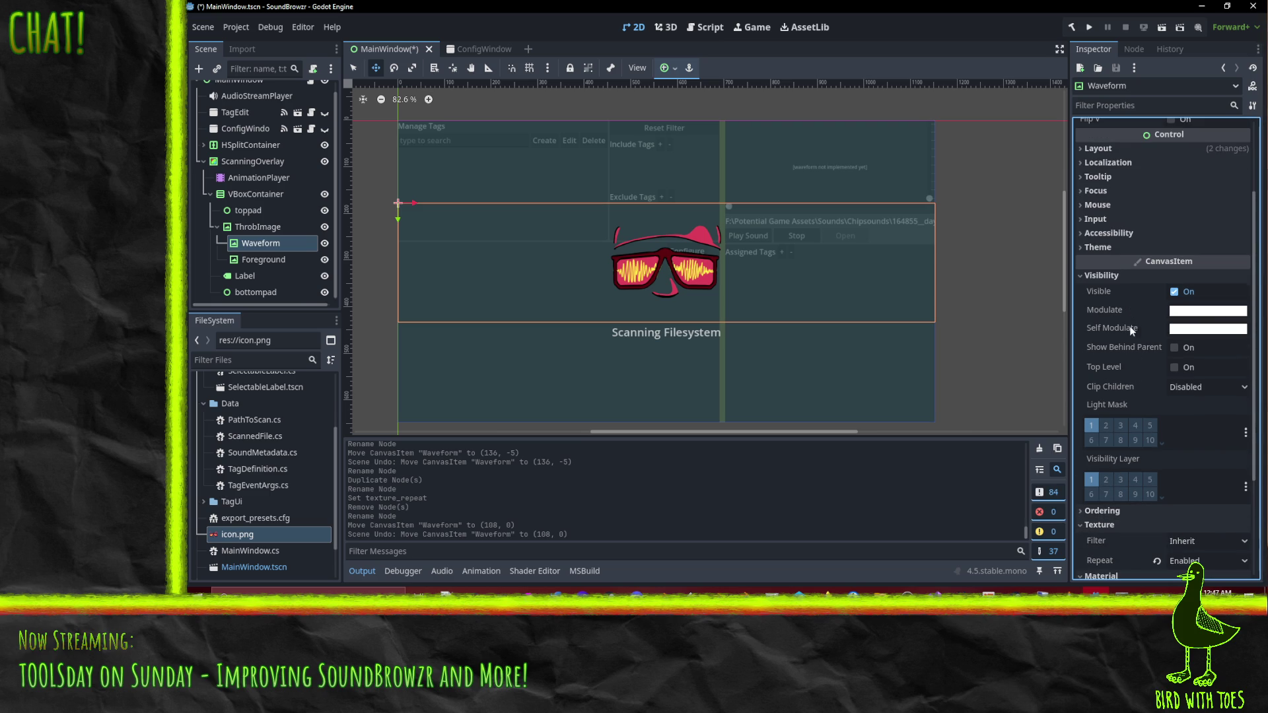
pyautogui.scroll(4, 1124, 242)
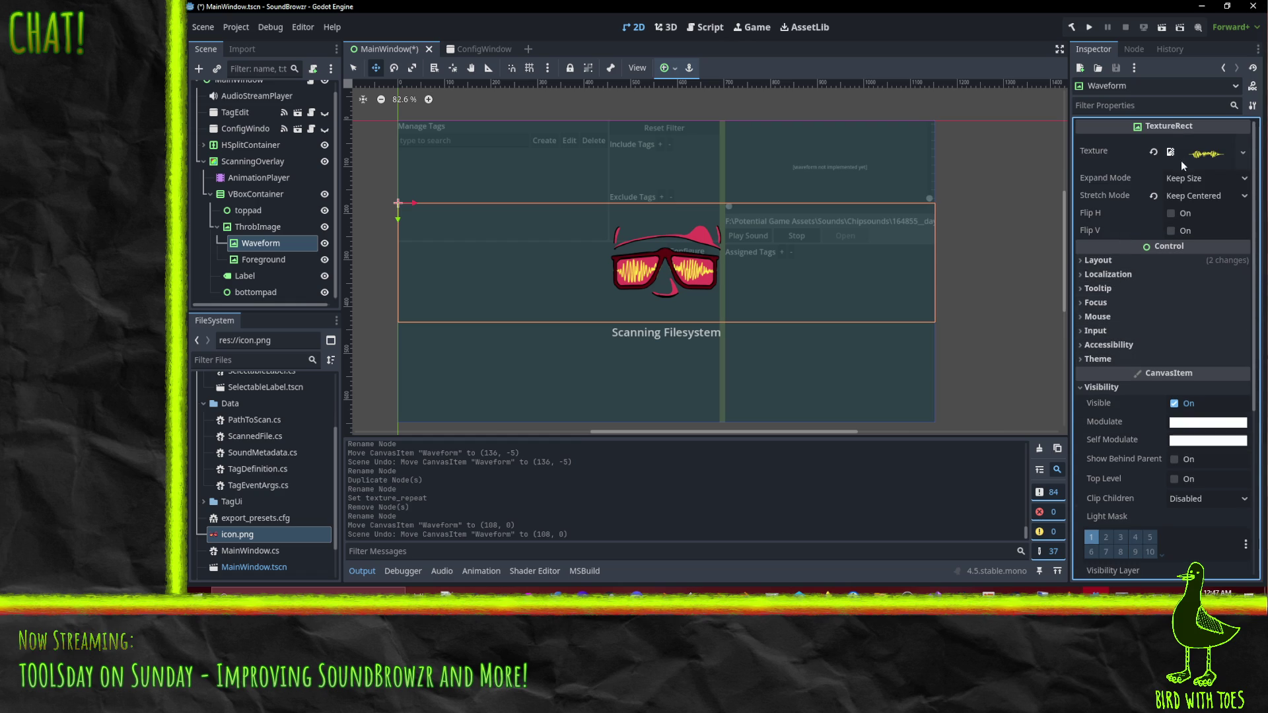
pyautogui.click(1153, 196)
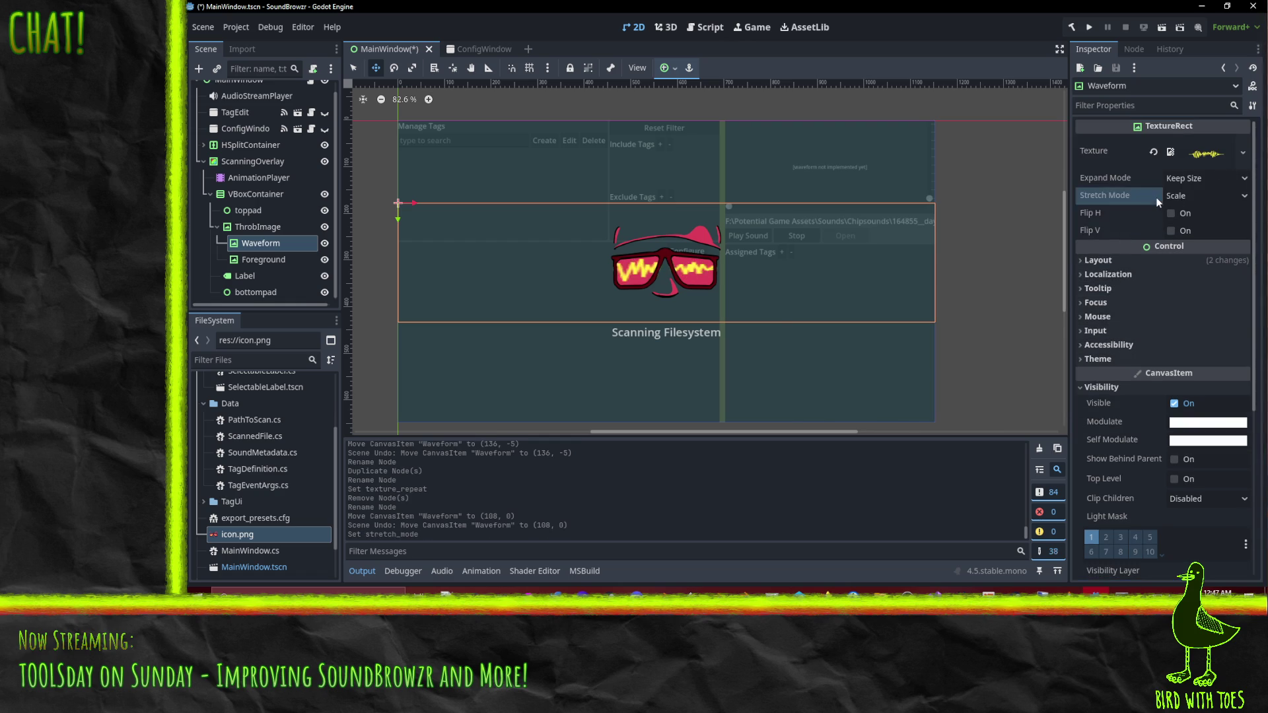
# Change the Waveform's Stretch Mode to Tile, keeping its position unchanged.
pyautogui.hotkey('ctrl', 'z')
pyautogui.click(1243, 197)
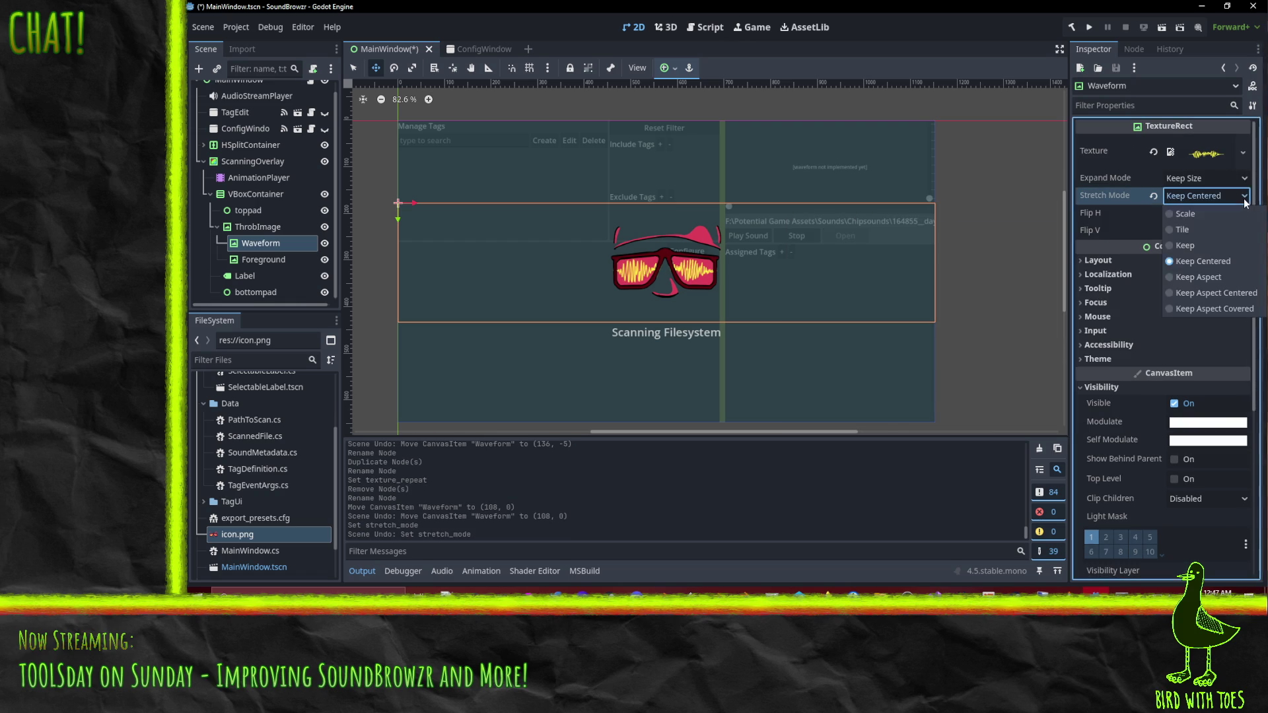
pyautogui.click(1199, 229)
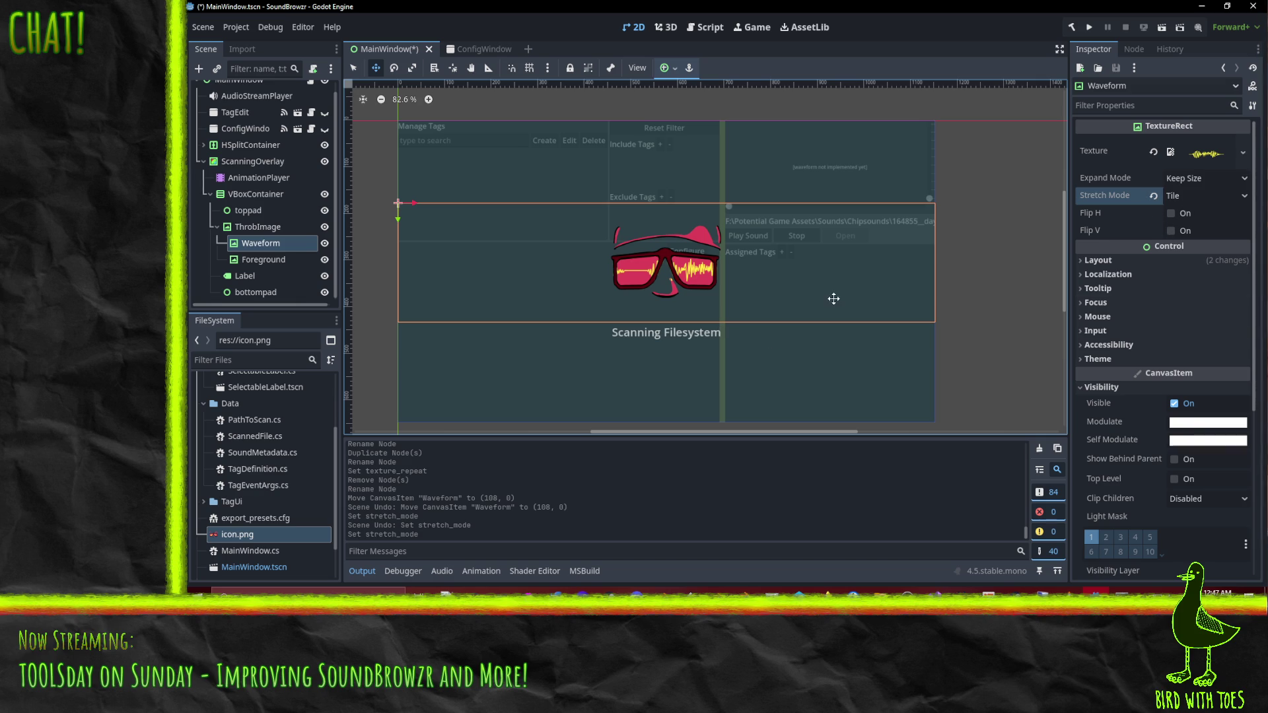
pyautogui.moveTo(784, 269)
pyautogui.mouseDown()
pyautogui.moveTo(487, 263)
pyautogui.moveTo(845, 276)
pyautogui.mouseUp()
pyautogui.hotkey('ctrl', 'z')
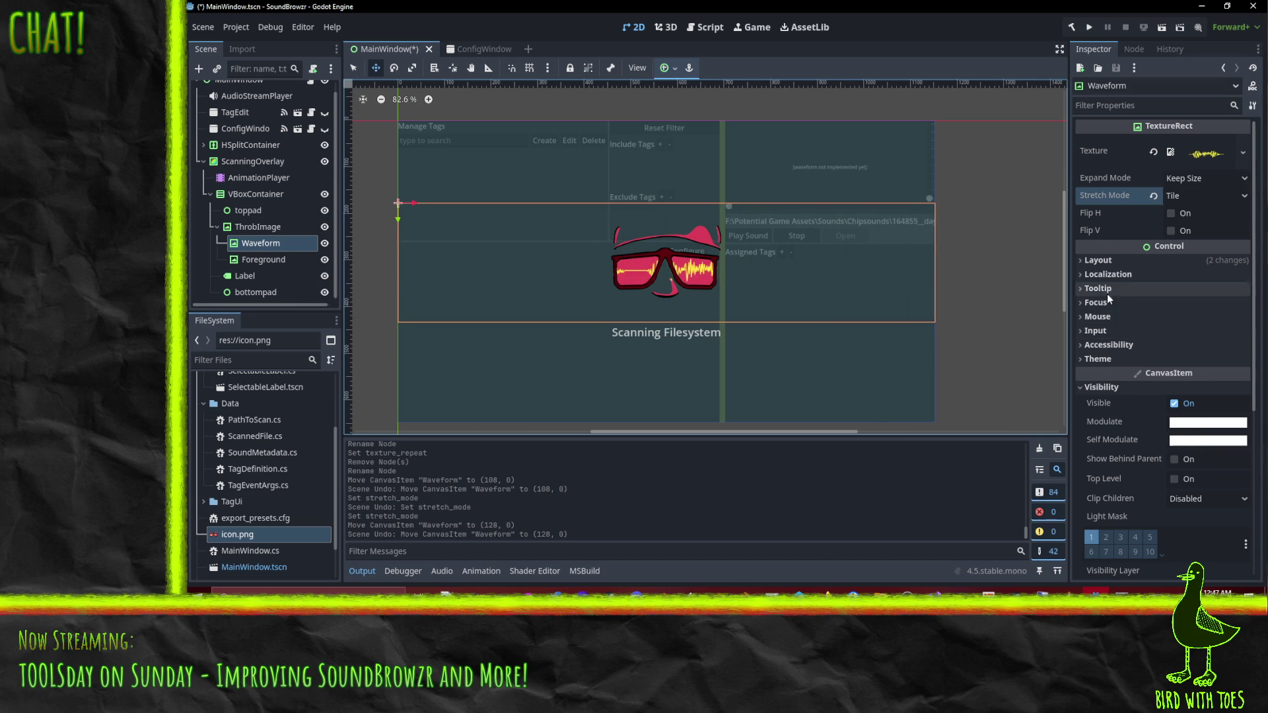
# Show the Waveform's Layout Transform values and begin editing its width.
pyautogui.click(1101, 261)
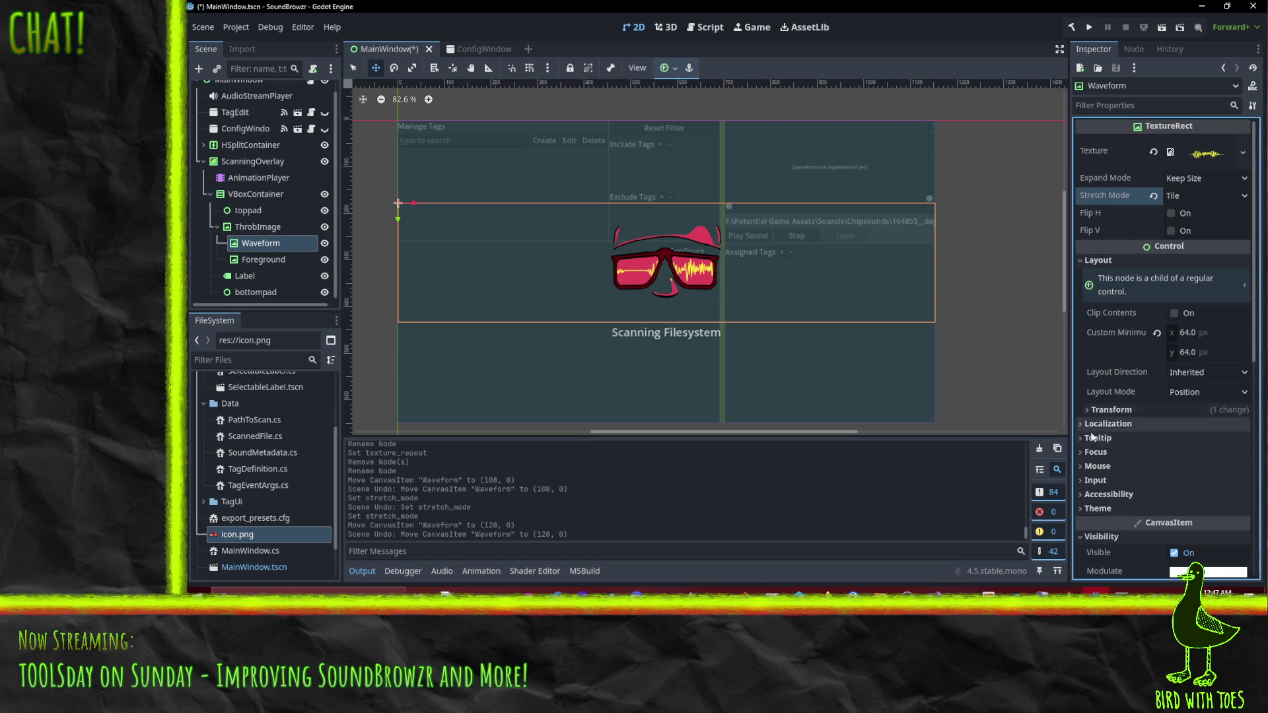
pyautogui.click(1123, 410)
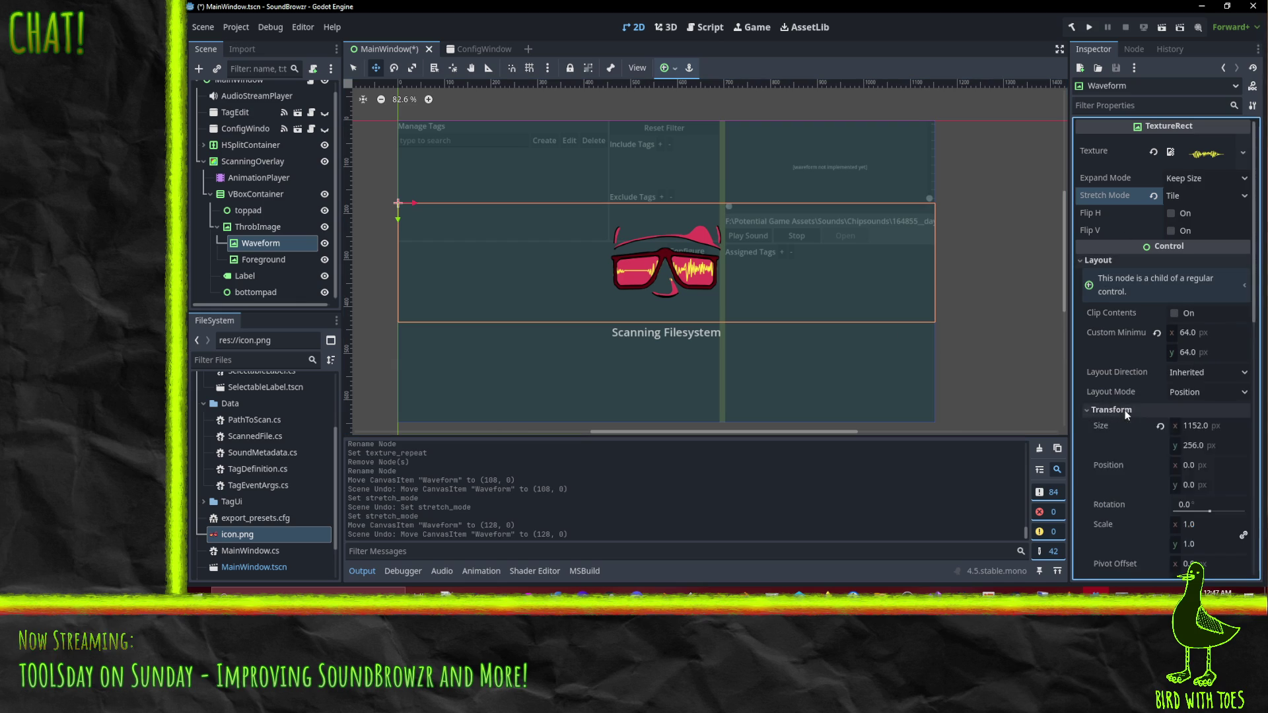
pyautogui.scroll(-3, 1127, 412)
pyautogui.click(1205, 312)
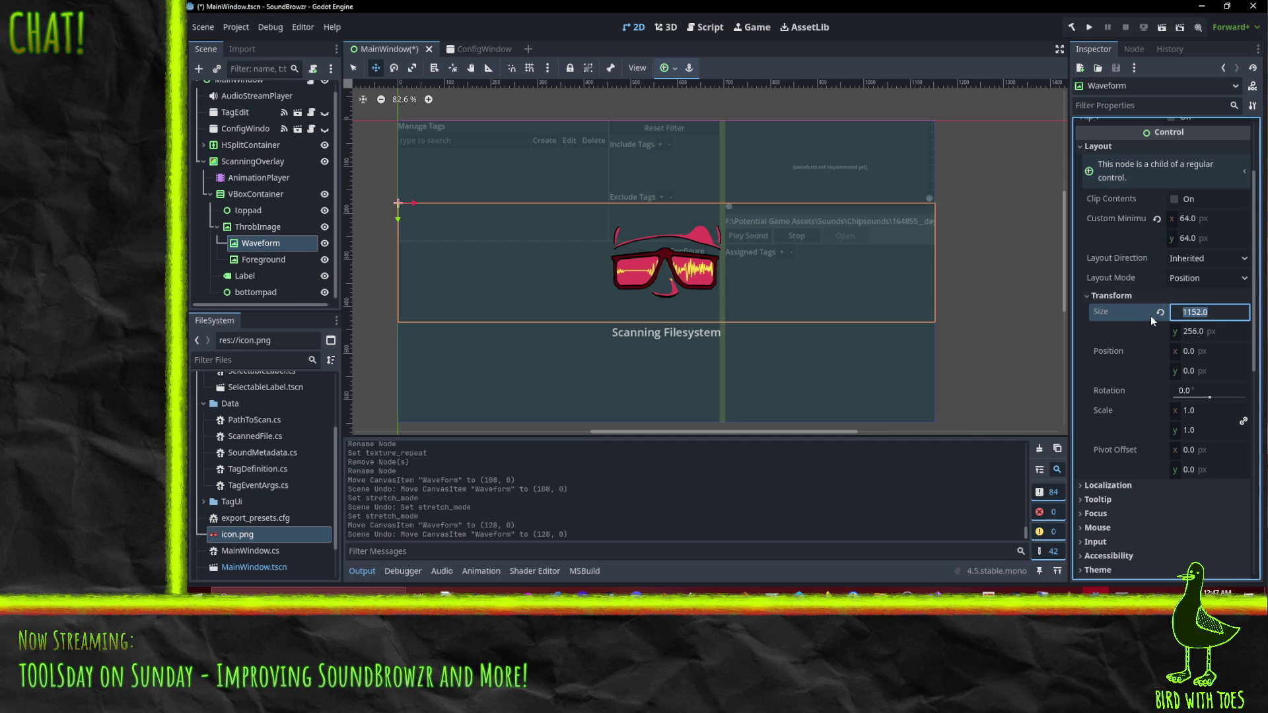
# Set the Waveform's Size x to 512, keeping height 256 and position 0,0.
pyautogui.write('512')
pyautogui.press('Return')
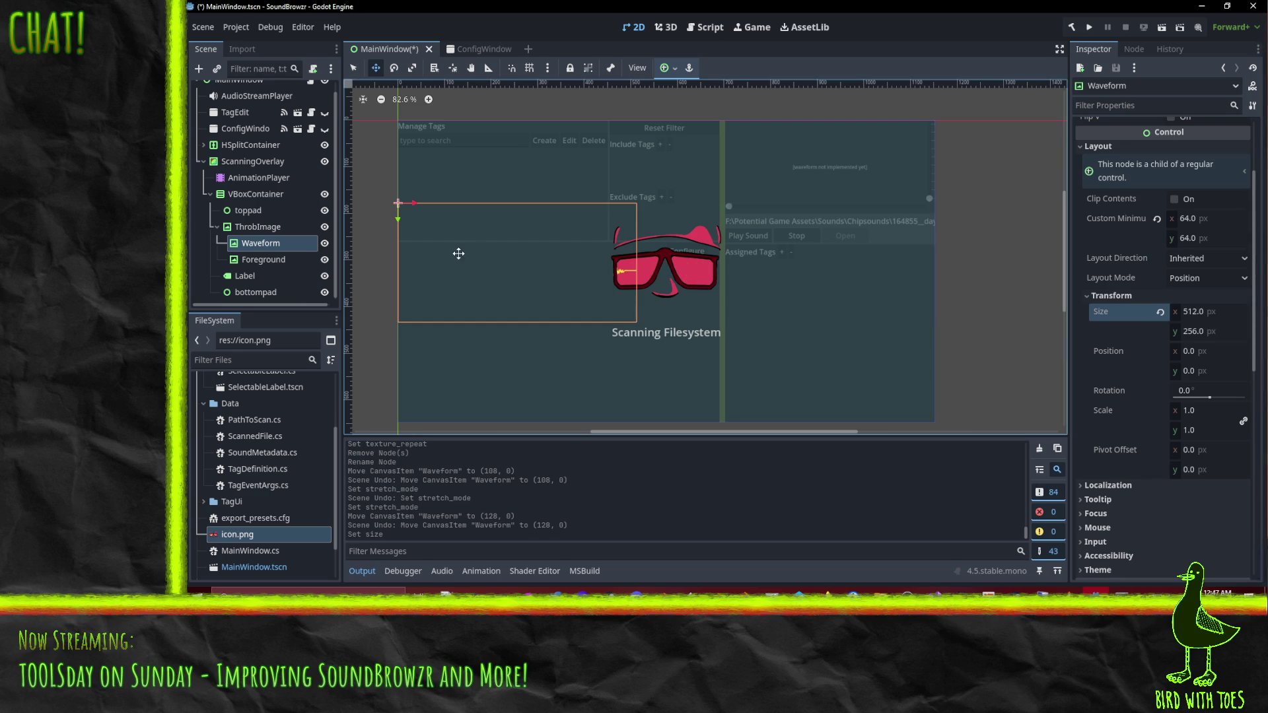
pyautogui.moveTo(460, 257); pyautogui.dragTo(546, 260)
pyautogui.hotkey('ctrl', 'z')
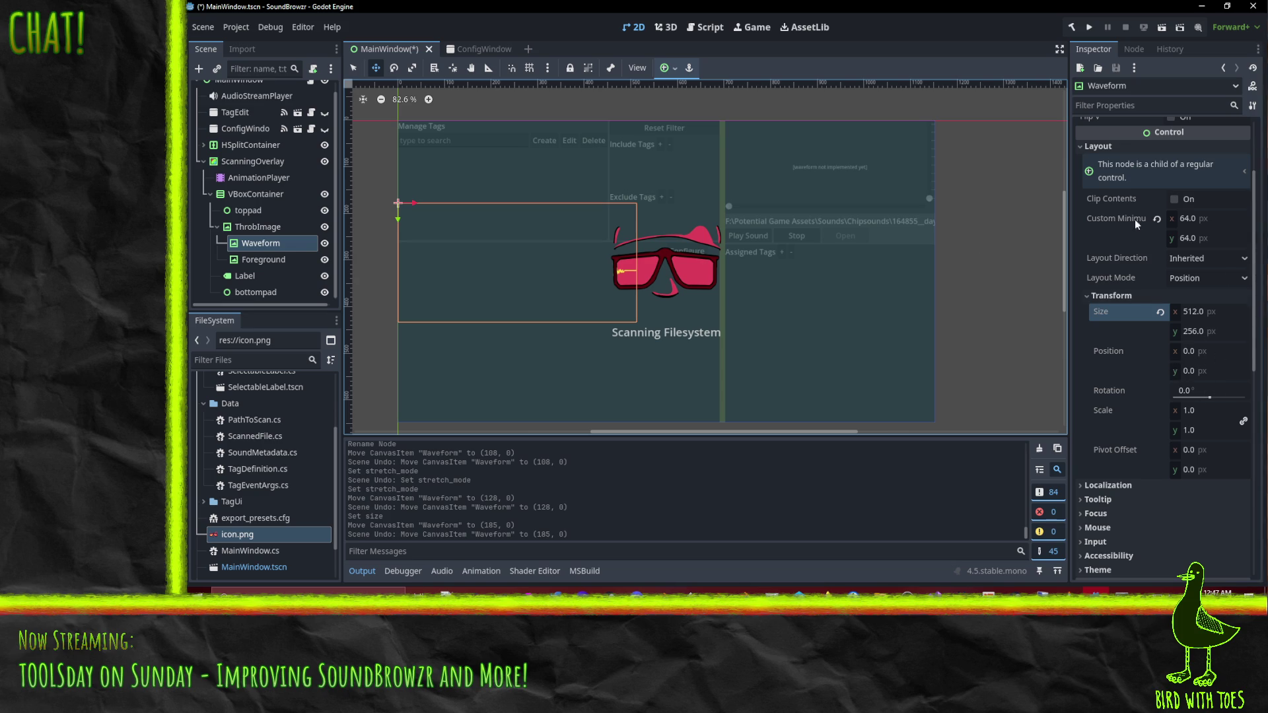
pyautogui.scroll(3, 1149, 237)
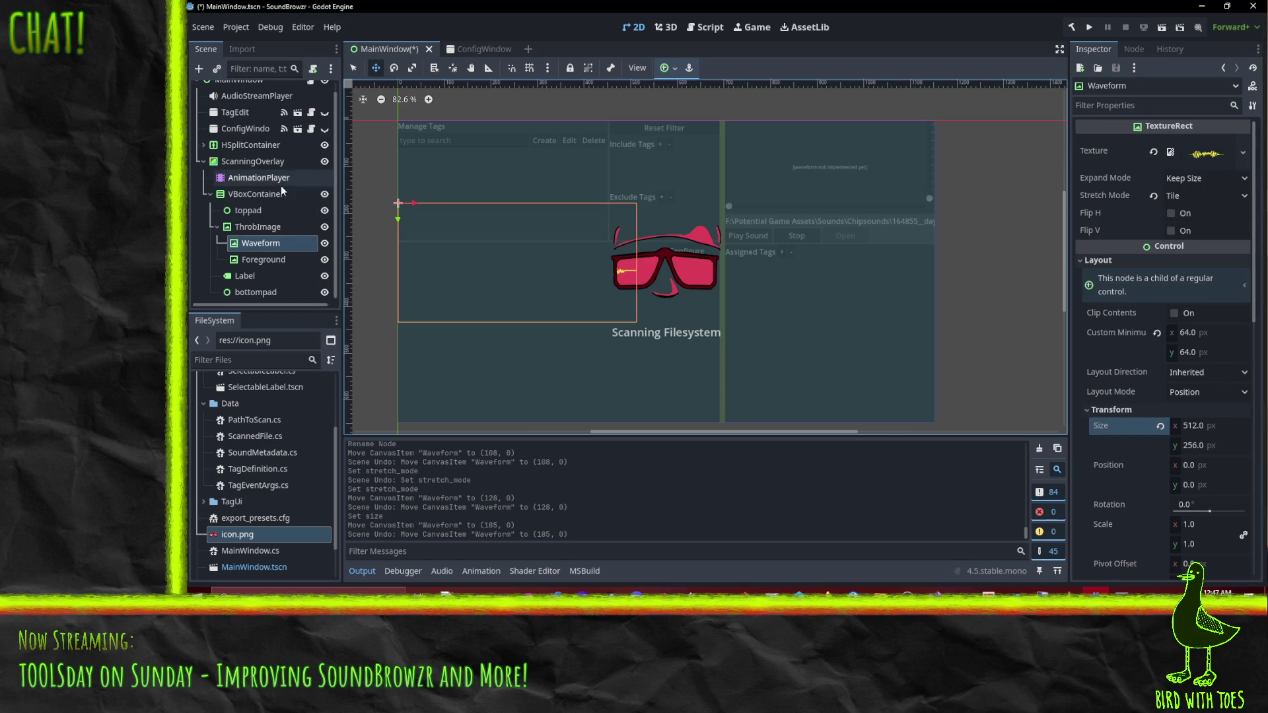
# Set ThrobImage's horizontal container sizing to Shrink Center, keeping vertical Fill.
pyautogui.click(271, 227)
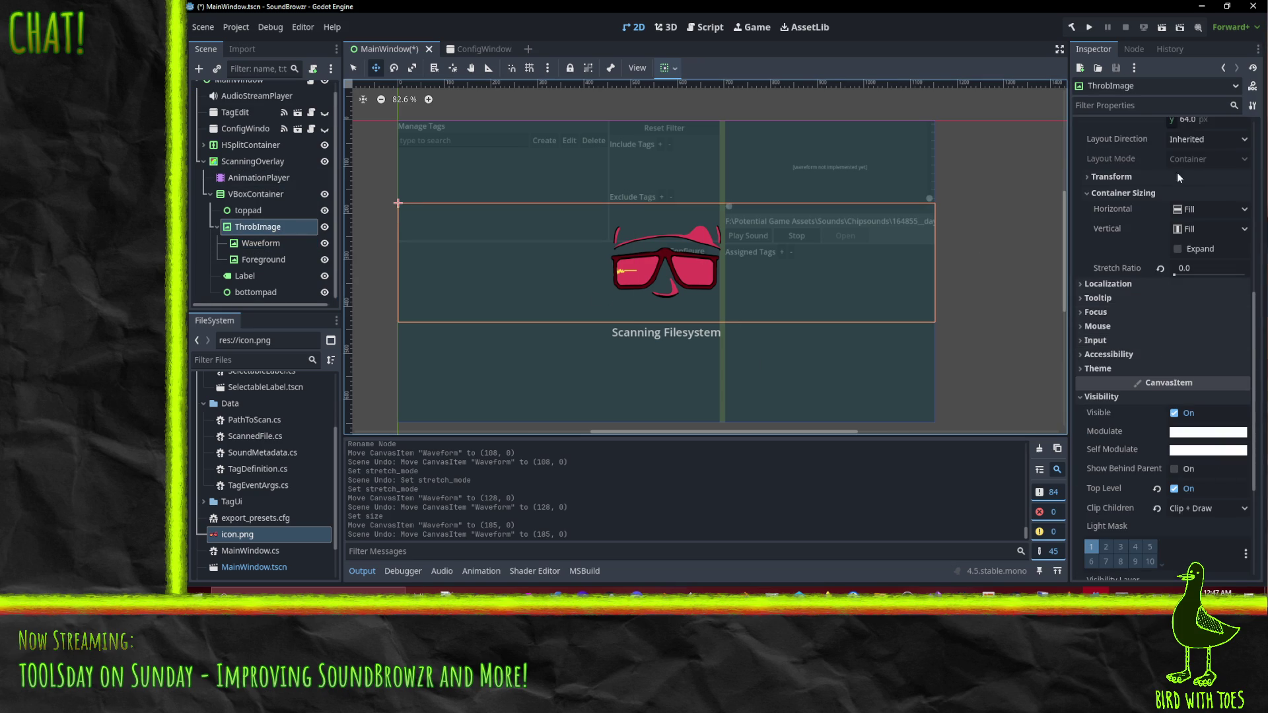
pyautogui.scroll(-3, 1182, 264)
pyautogui.scroll(5, 1169, 271)
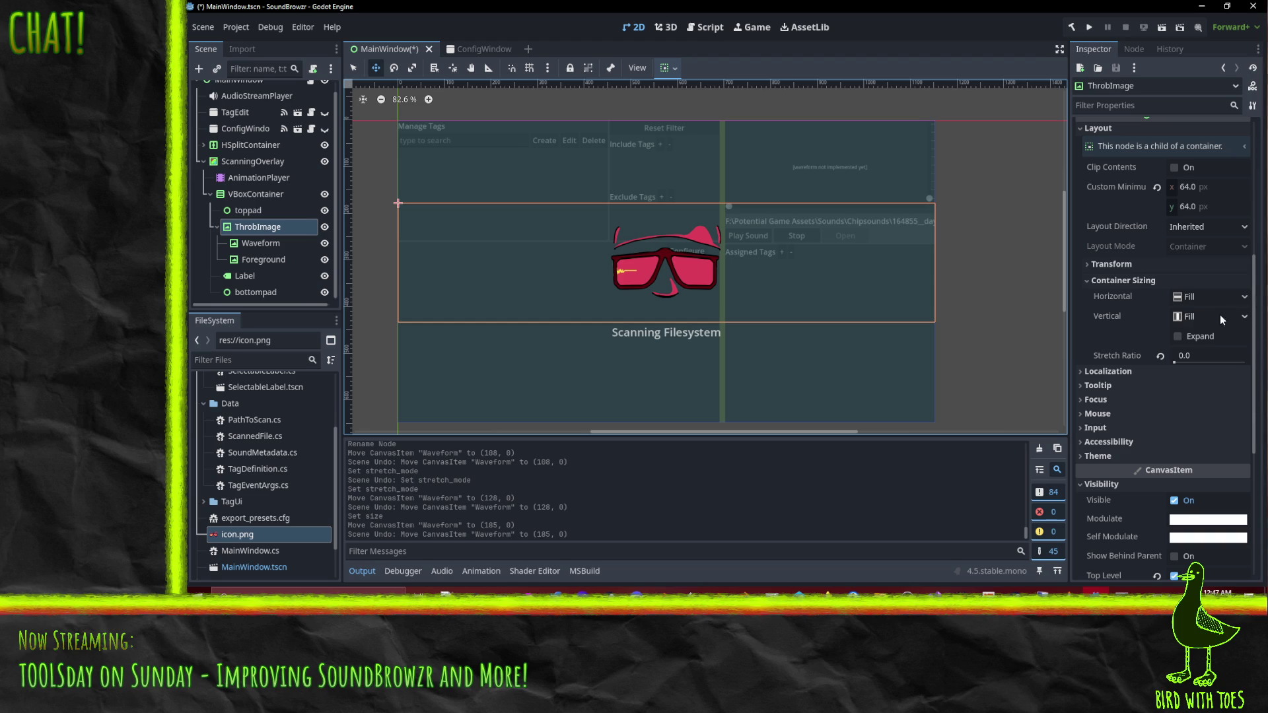
pyautogui.click(1240, 298)
pyautogui.click(1253, 298)
pyautogui.click(1240, 316)
pyautogui.click(1253, 299)
pyautogui.click(1251, 298)
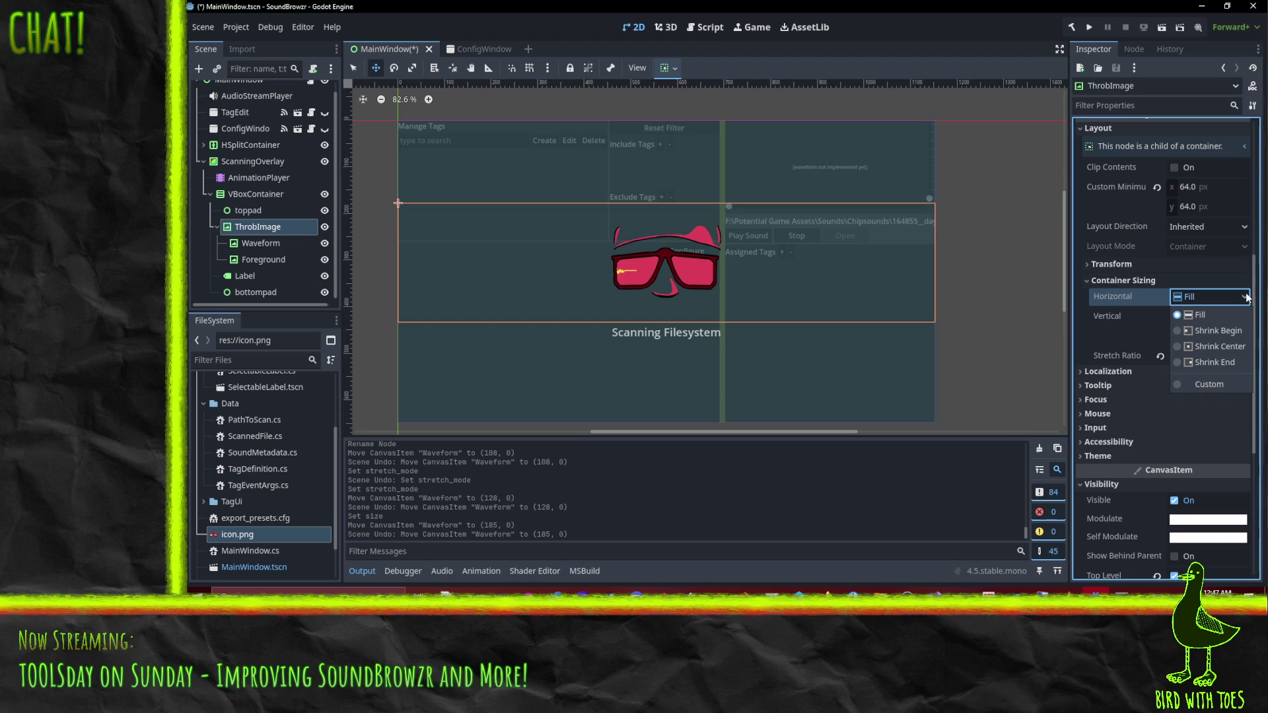
pyautogui.click(1213, 347)
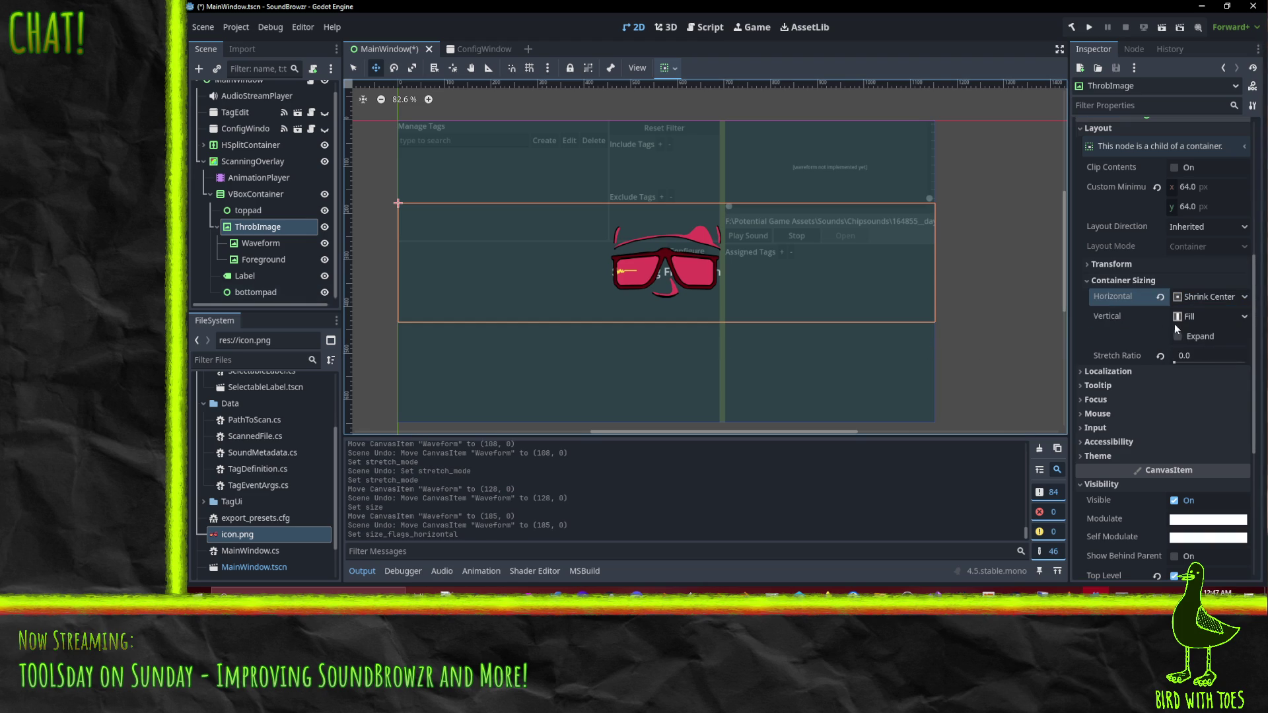
pyautogui.click(1212, 317)
pyautogui.click(1200, 336)
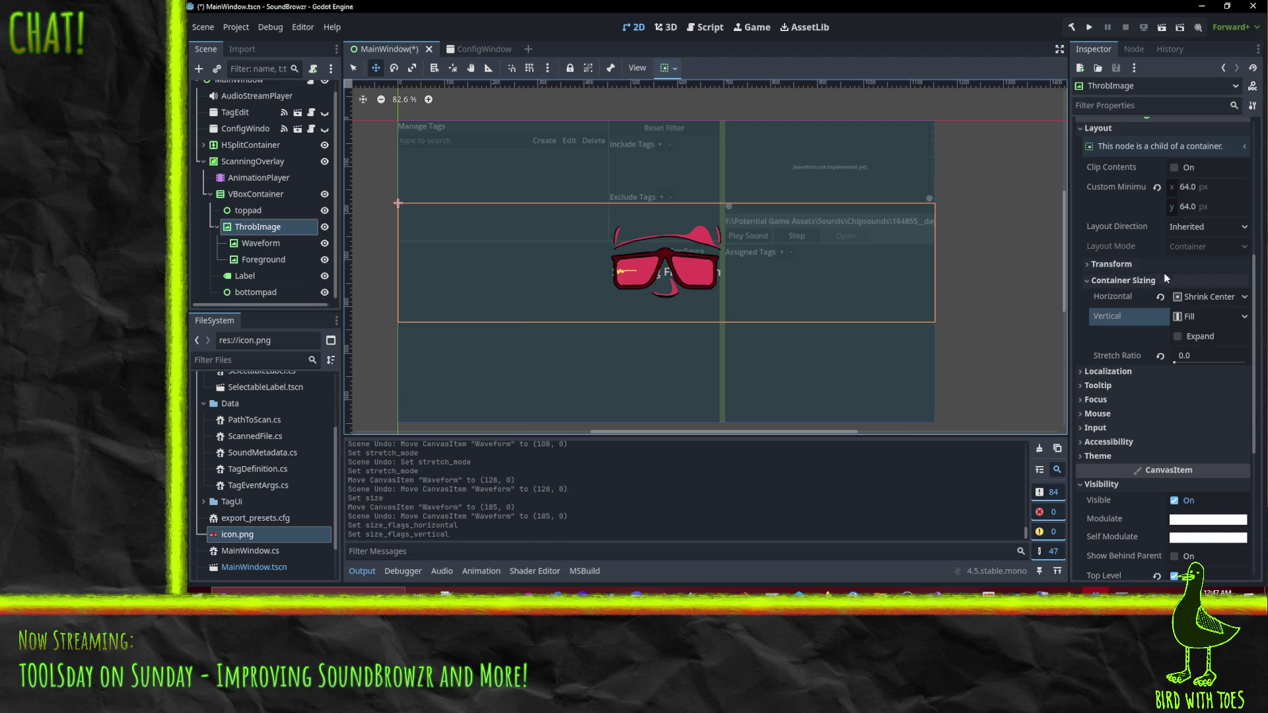
# Center ThrobImage horizontally and vertically with the toolbar container alignment options.
pyautogui.scroll(-5, 1186, 258)
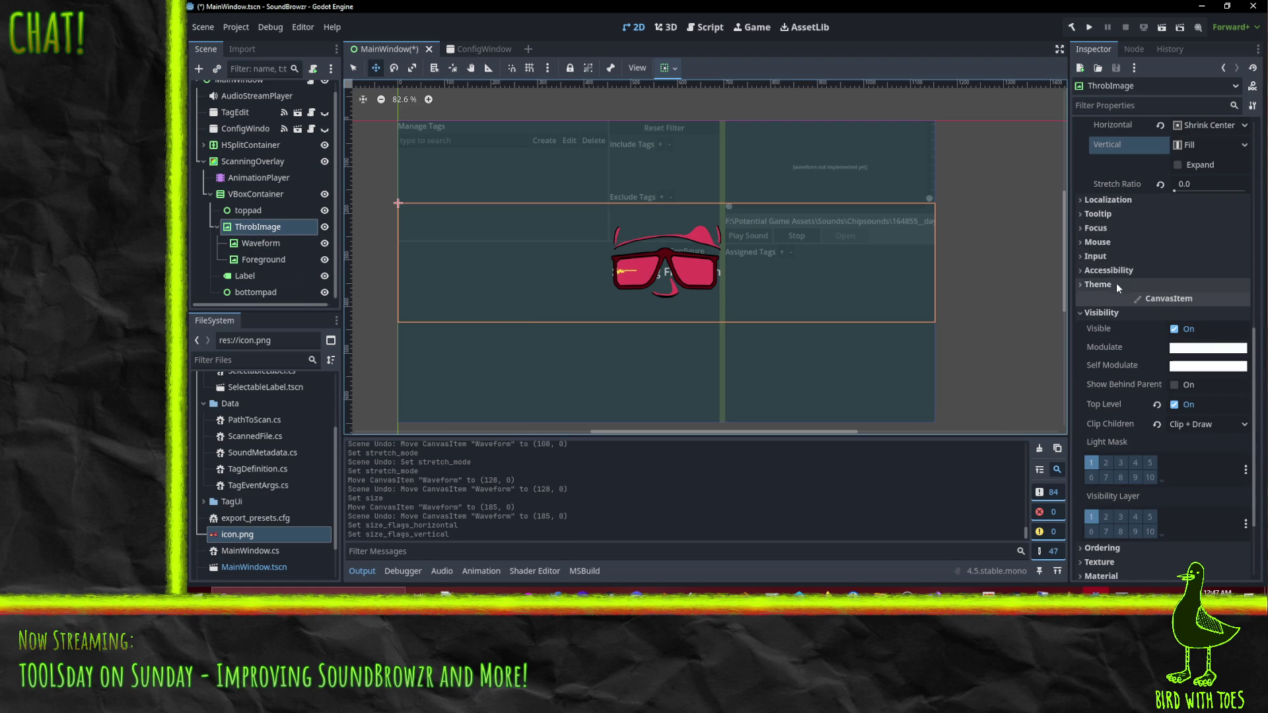
pyautogui.scroll(2, 1116, 170)
pyautogui.scroll(2, 1114, 166)
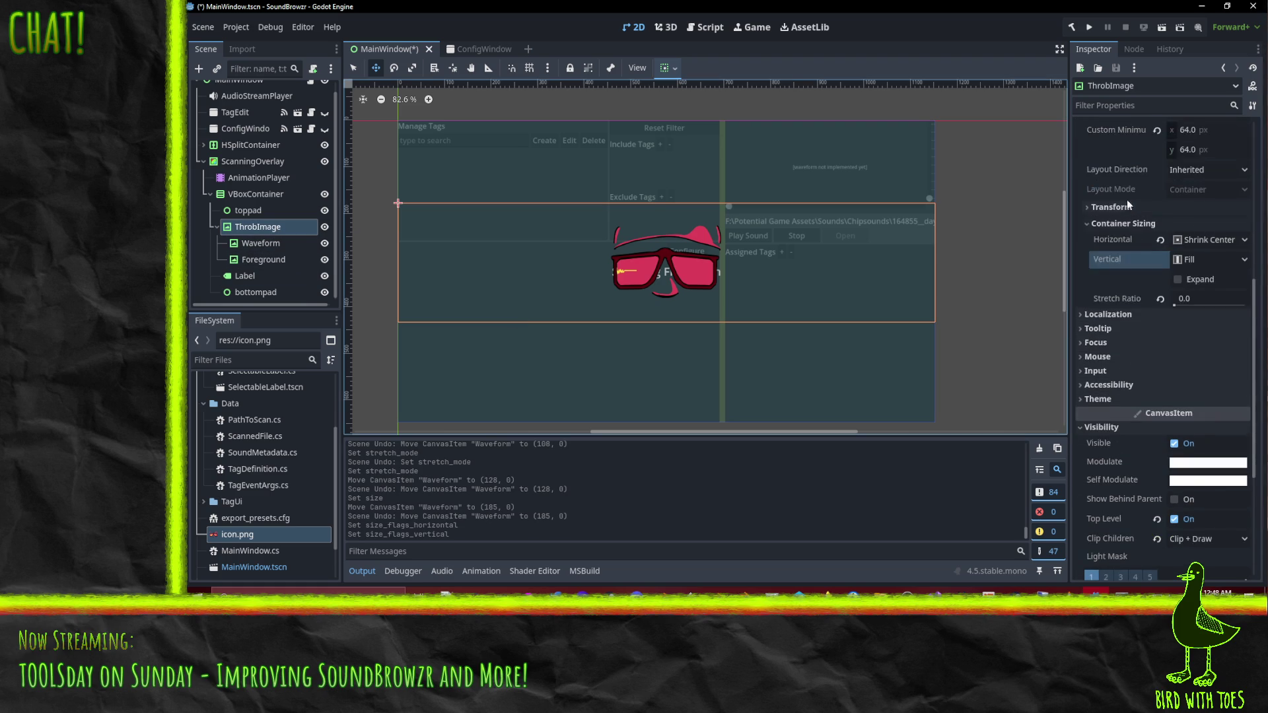
pyautogui.click(1116, 207)
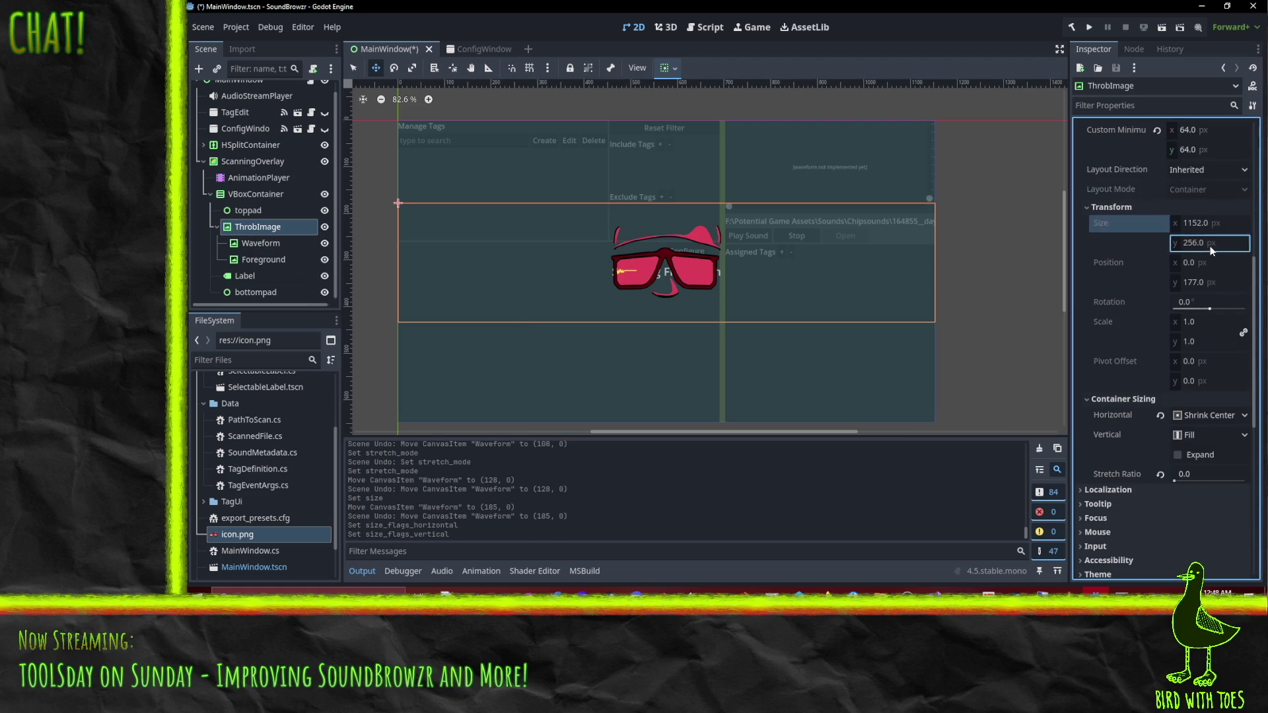
pyautogui.scroll(2, 1163, 272)
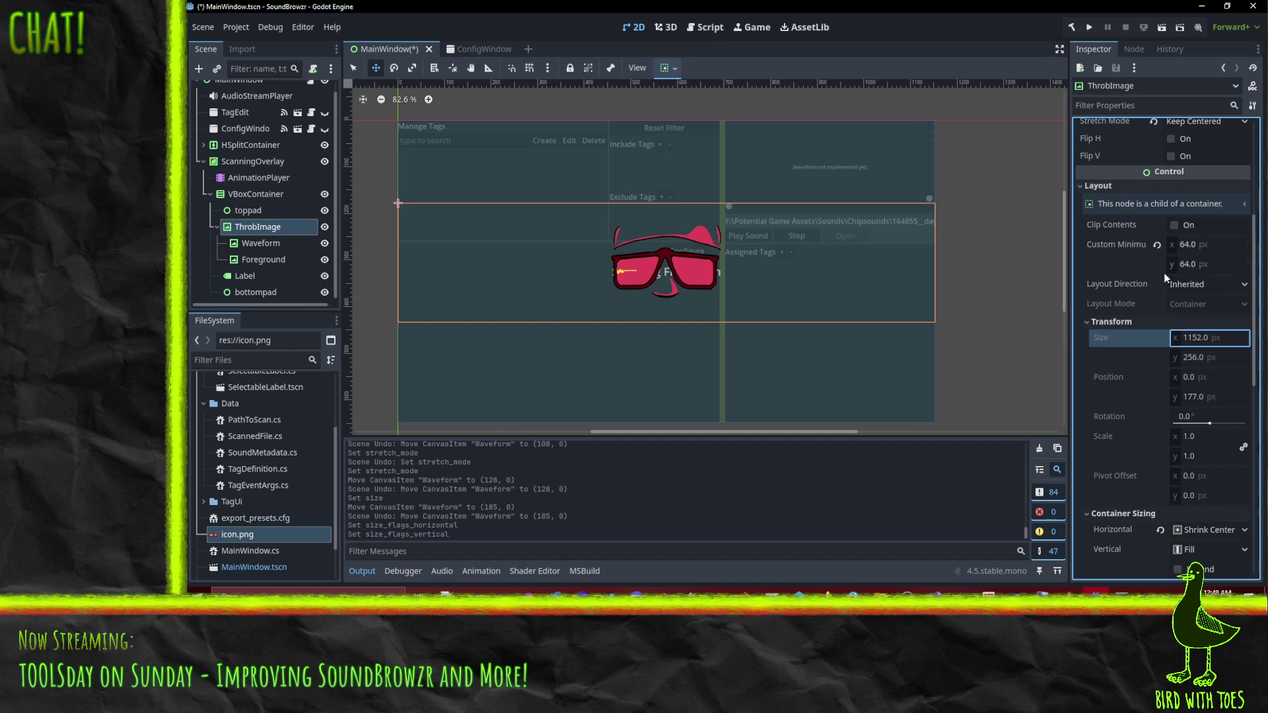
pyautogui.click(672, 69)
pyautogui.click(693, 111)
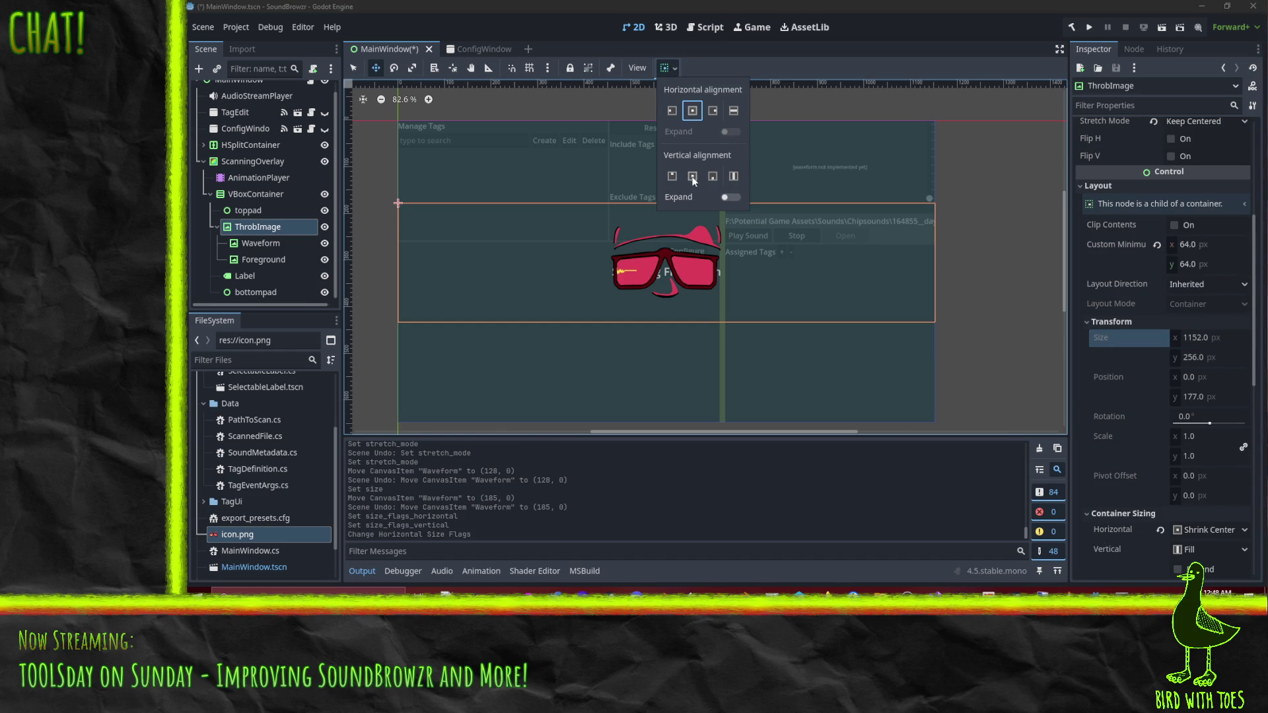
pyautogui.click(692, 177)
pyautogui.click(730, 198)
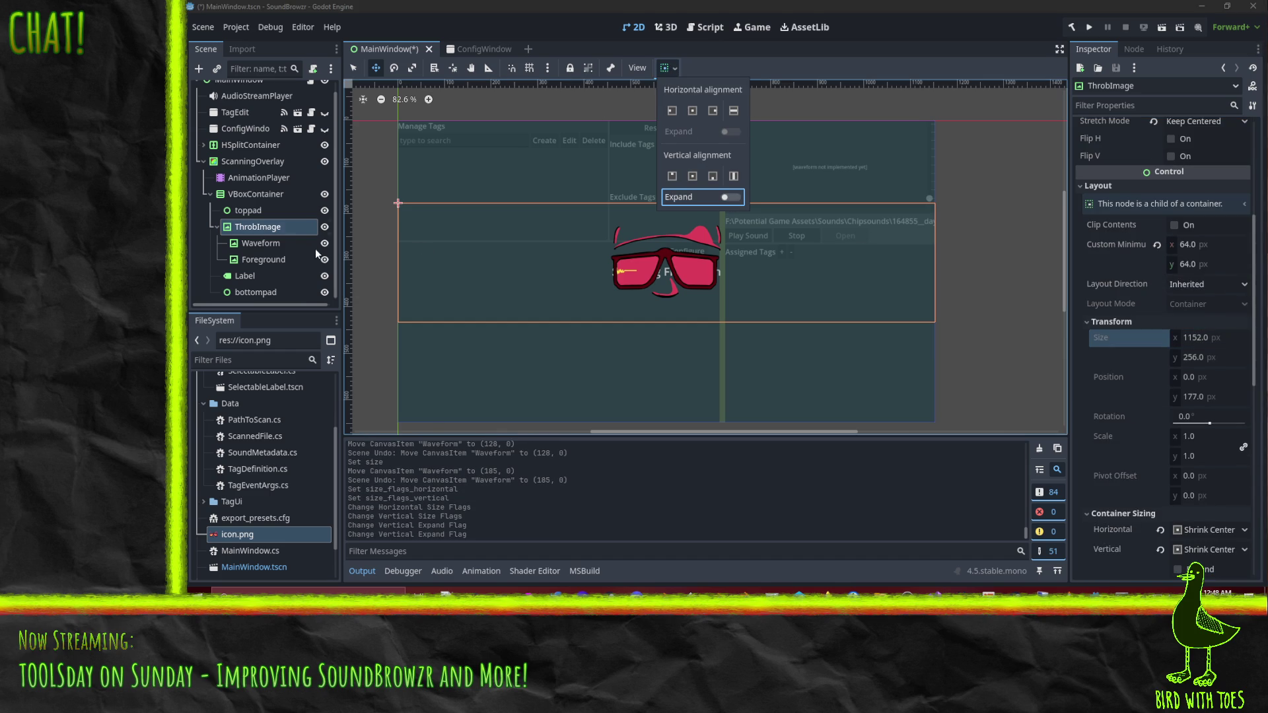
pyautogui.click(271, 217)
pyautogui.click(271, 217)
pyautogui.click(267, 226)
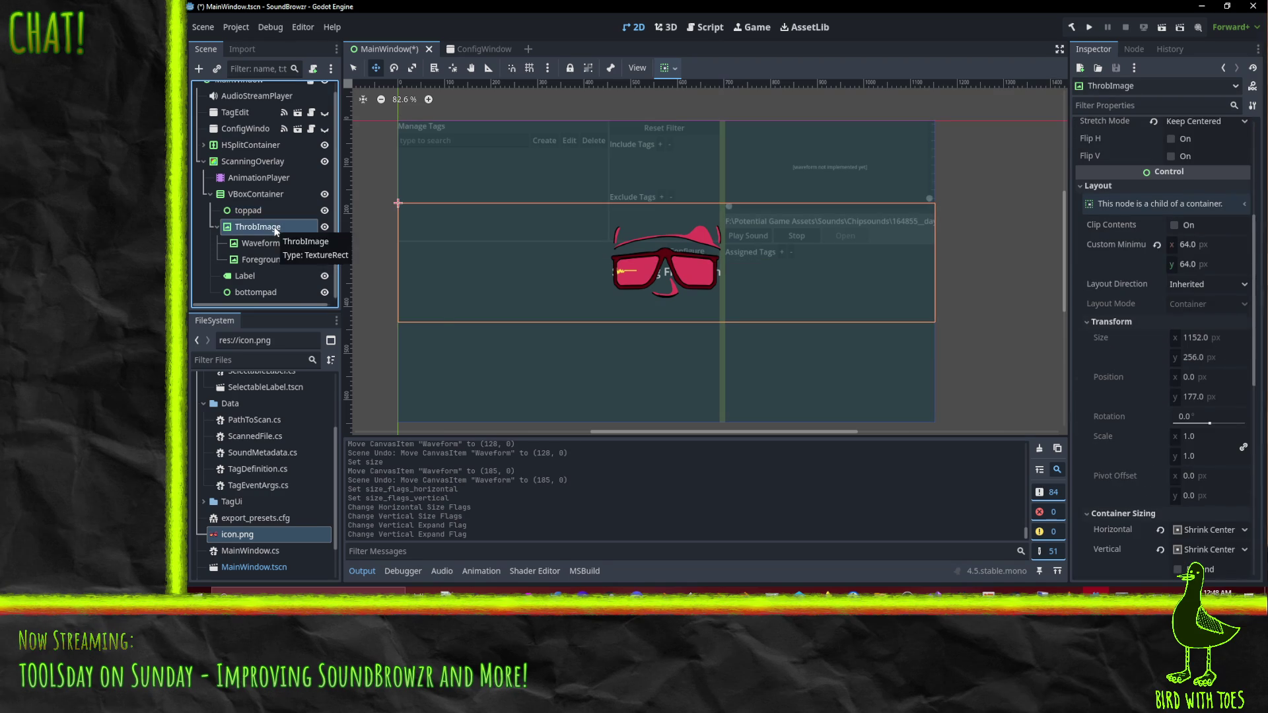
pyautogui.rightClick(268, 226)
pyautogui.click(327, 427)
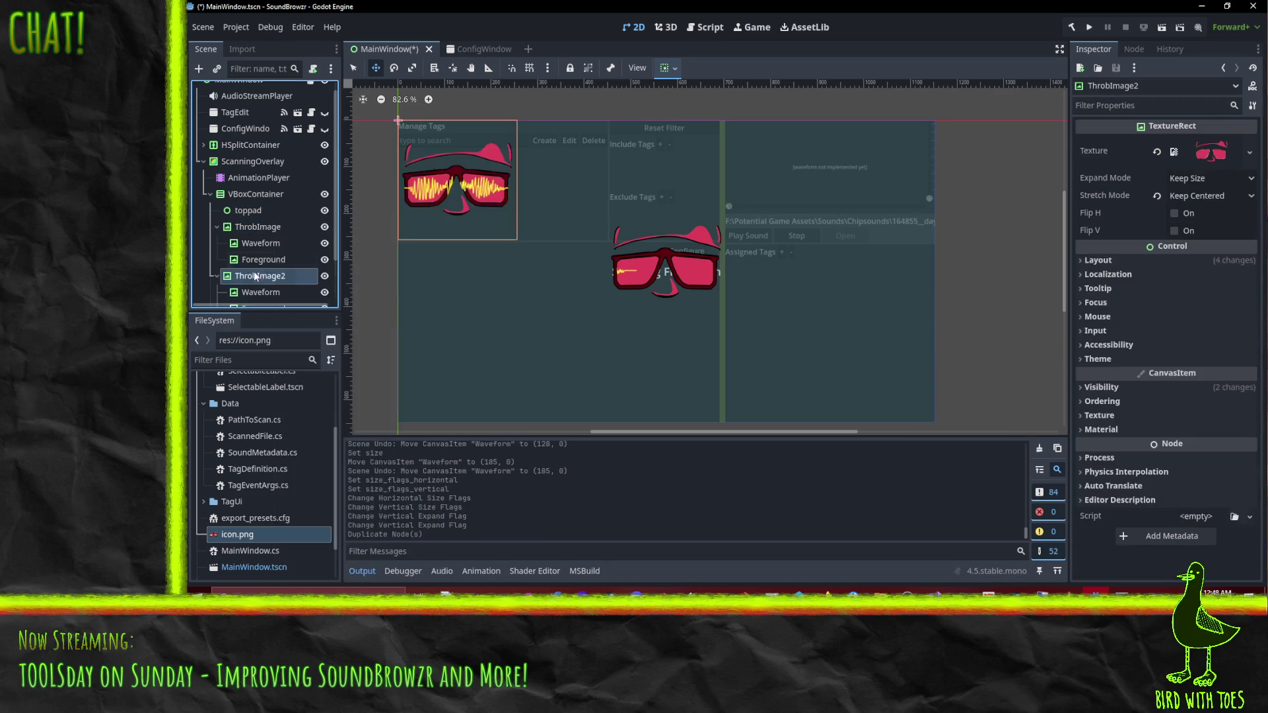
pyautogui.moveTo(260, 277); pyautogui.dragTo(255, 230)
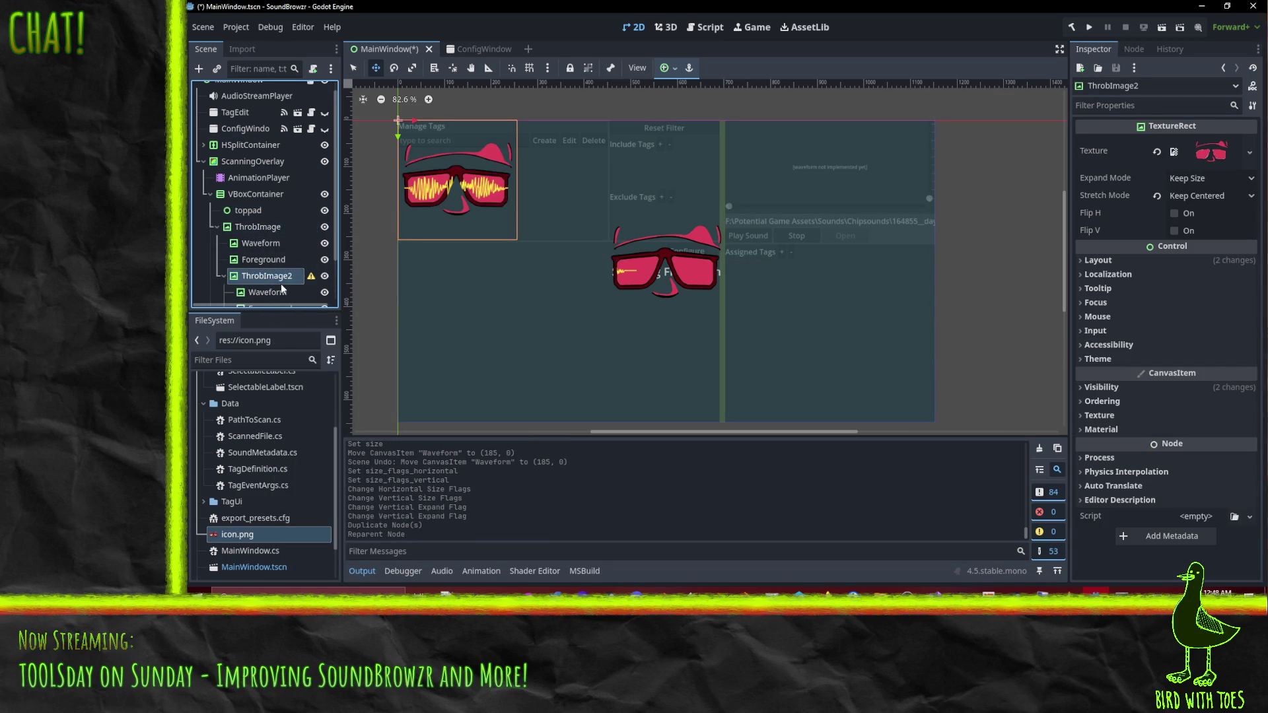
pyautogui.click(280, 259)
pyautogui.keyDown('shift'); pyautogui.click(278, 258); pyautogui.keyUp('shift')
pyautogui.press('Delete')
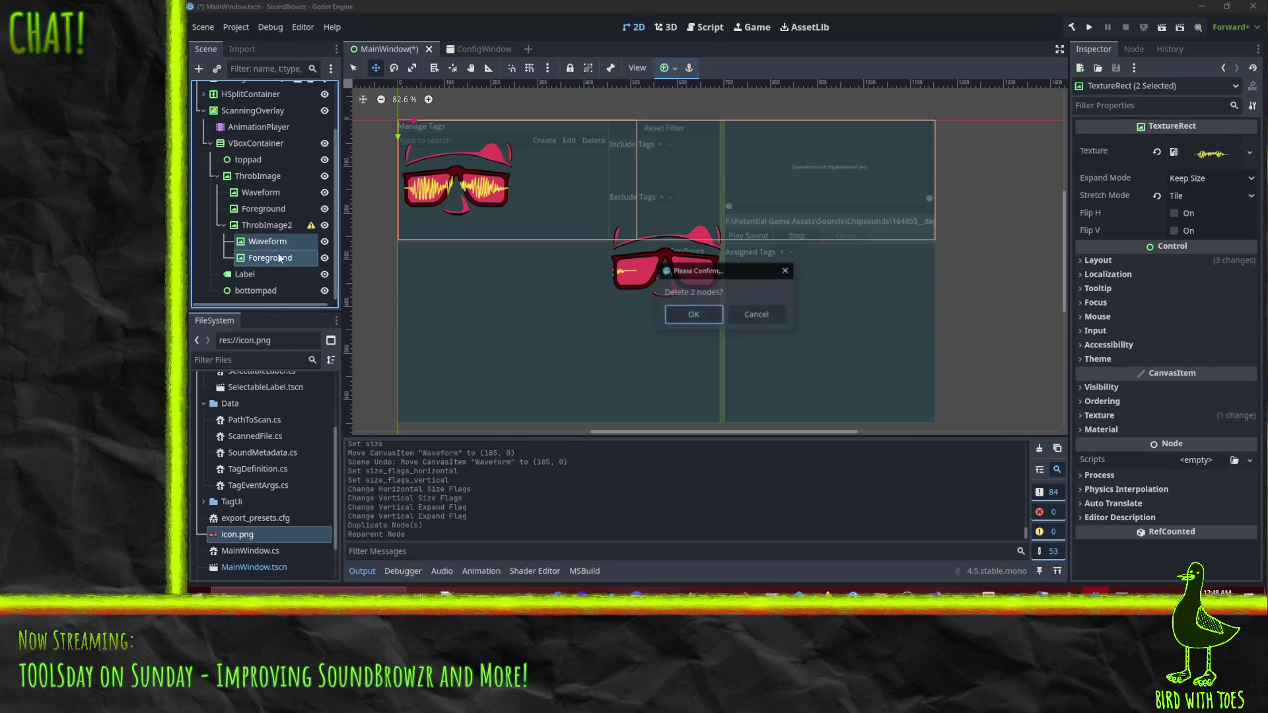
pyautogui.press('Return')
pyautogui.moveTo(267, 257); pyautogui.dragTo(259, 225)
pyautogui.click(252, 209)
pyautogui.rightClick(252, 209)
pyautogui.click(315, 366)
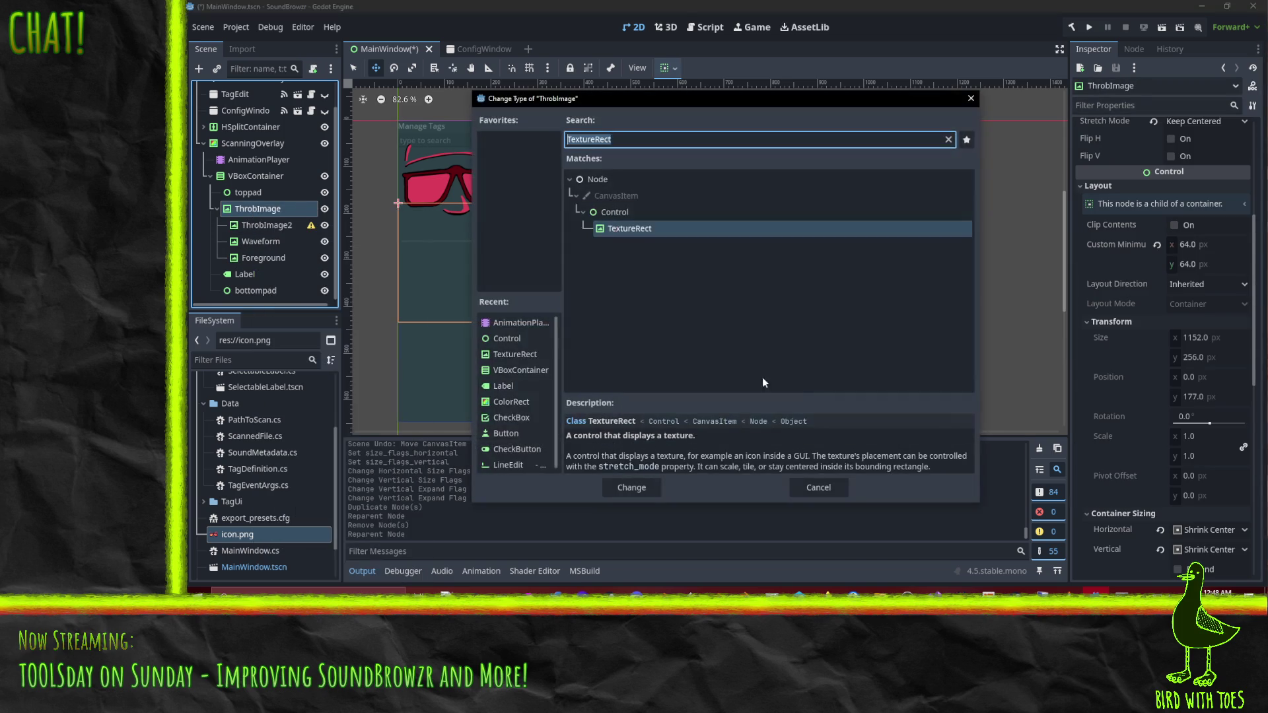
pyautogui.click(613, 212)
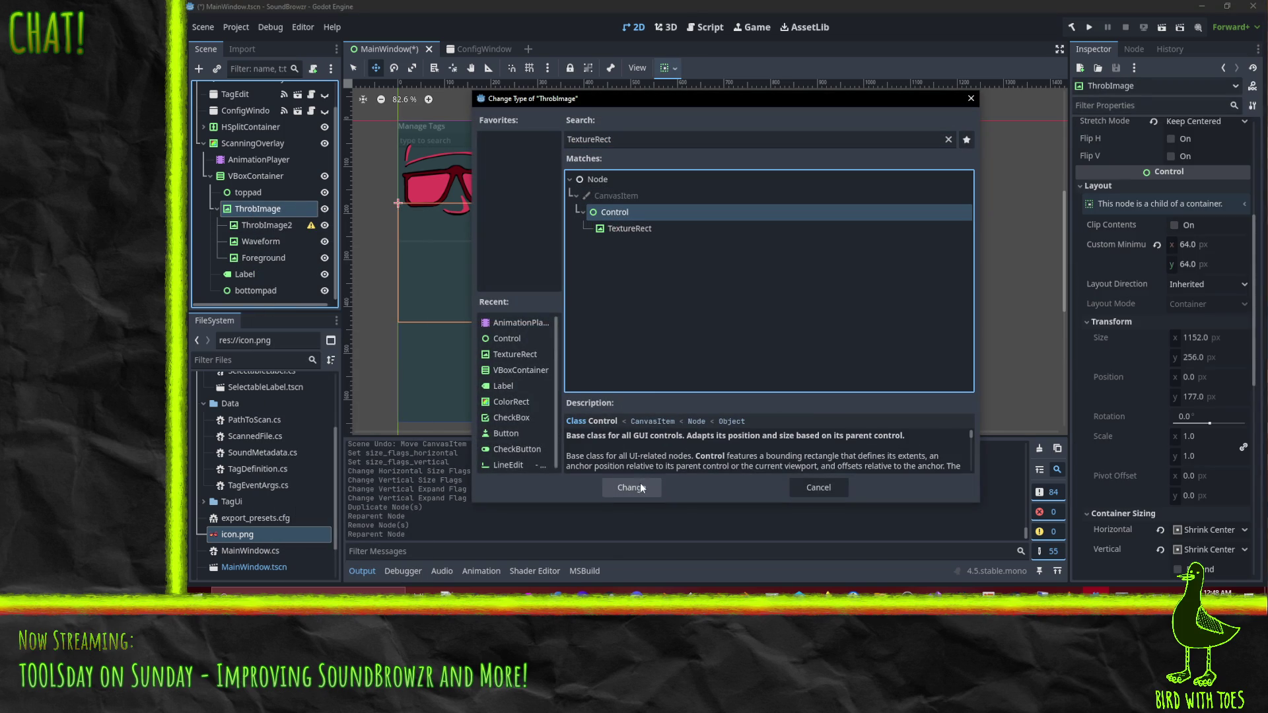
pyautogui.click(640, 486)
pyautogui.click(273, 225)
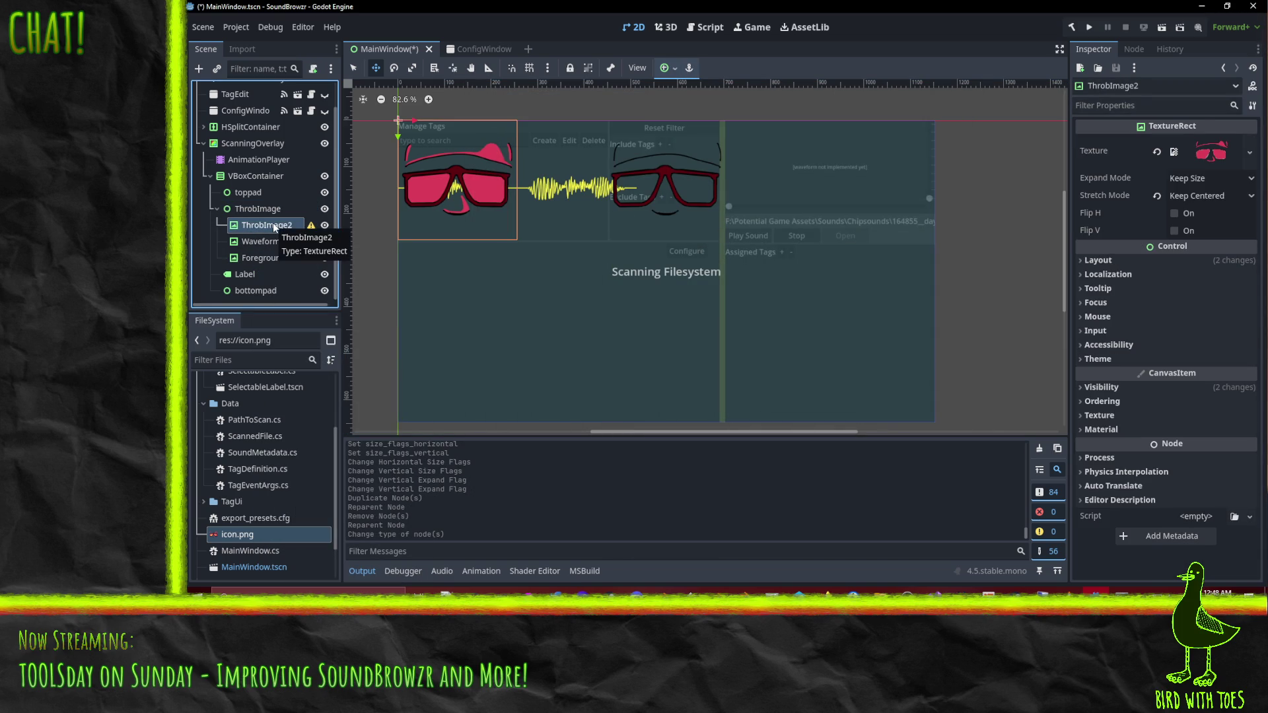
pyautogui.click(268, 212)
pyautogui.hotkey('ctrl', 'z')
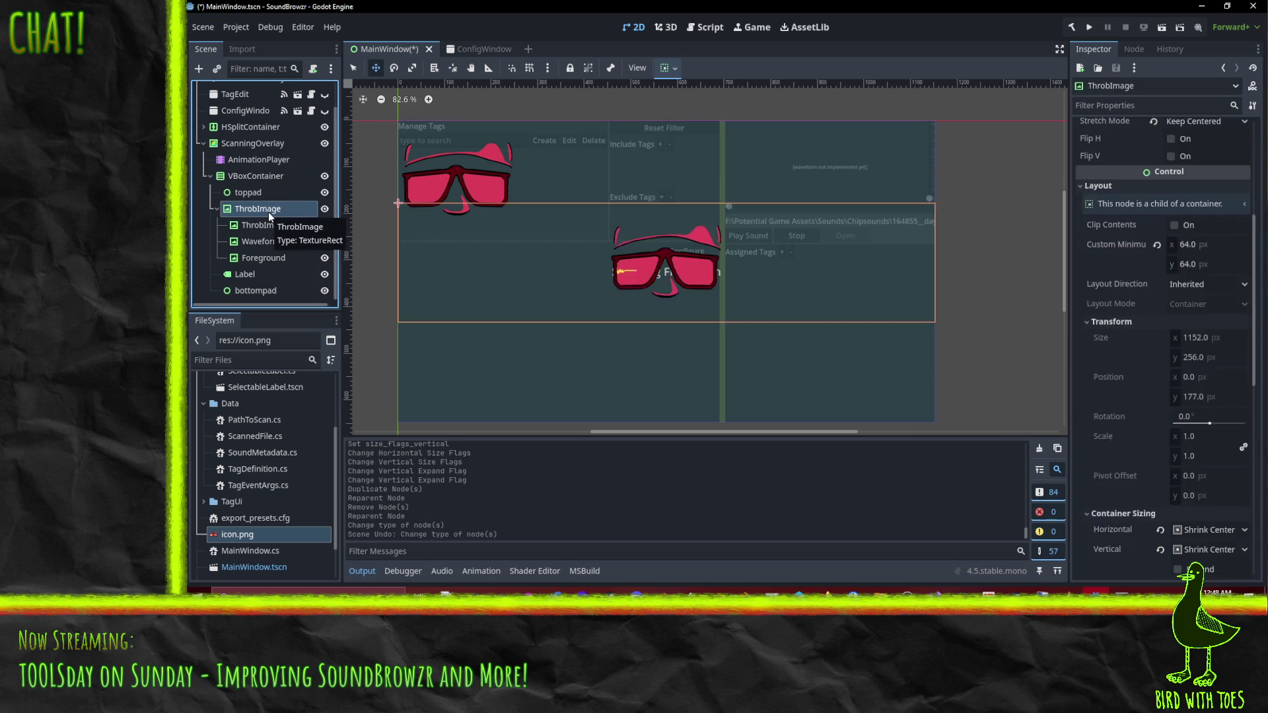
pyautogui.click(264, 216)
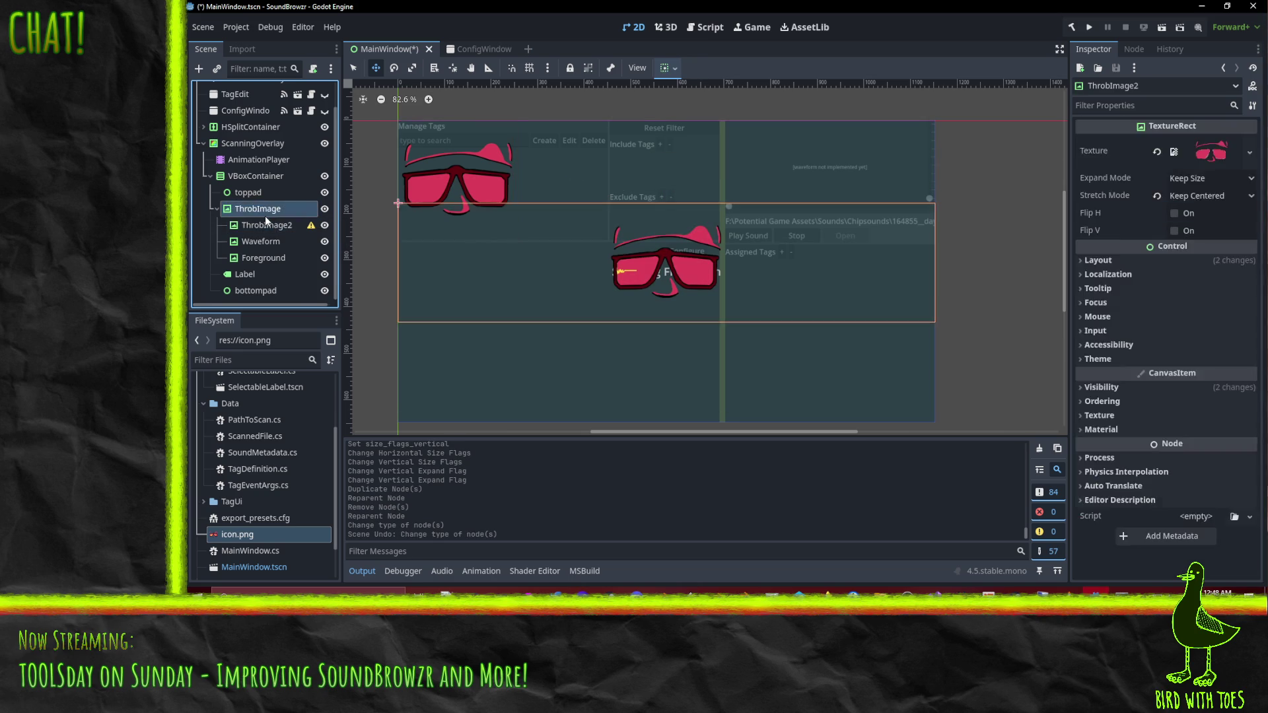
pyautogui.click(276, 225)
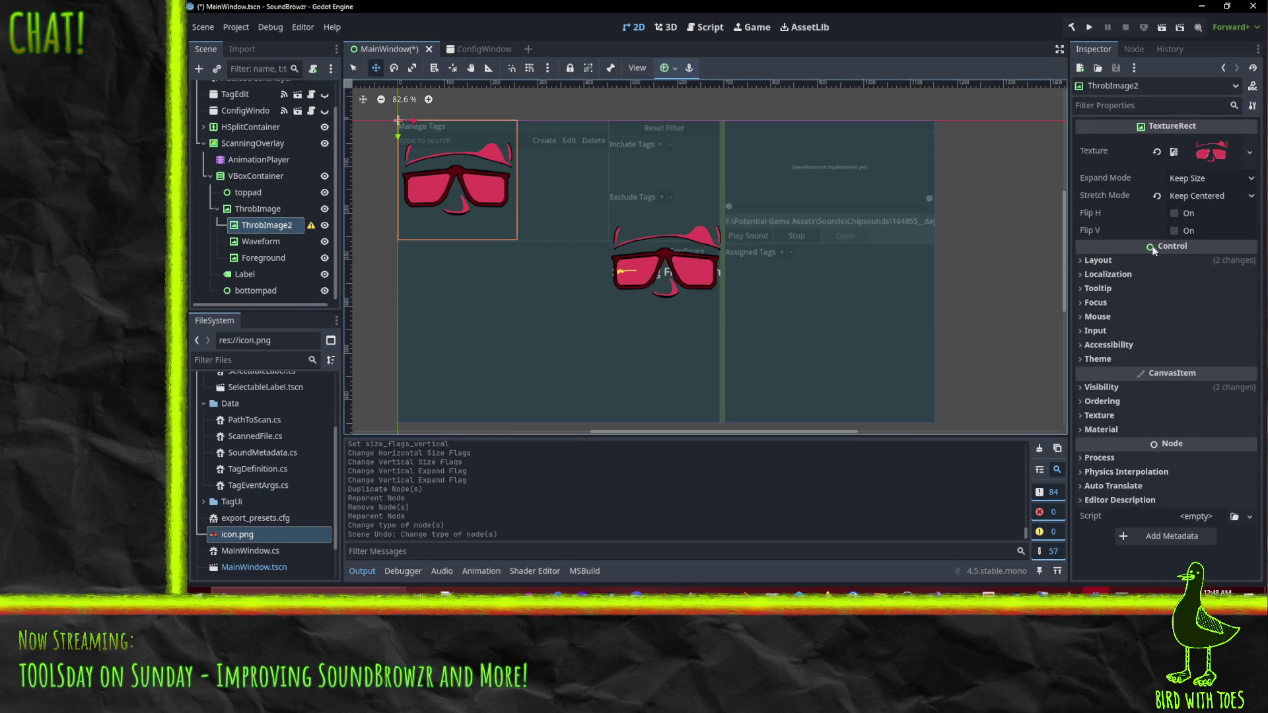
pyautogui.click(1114, 260)
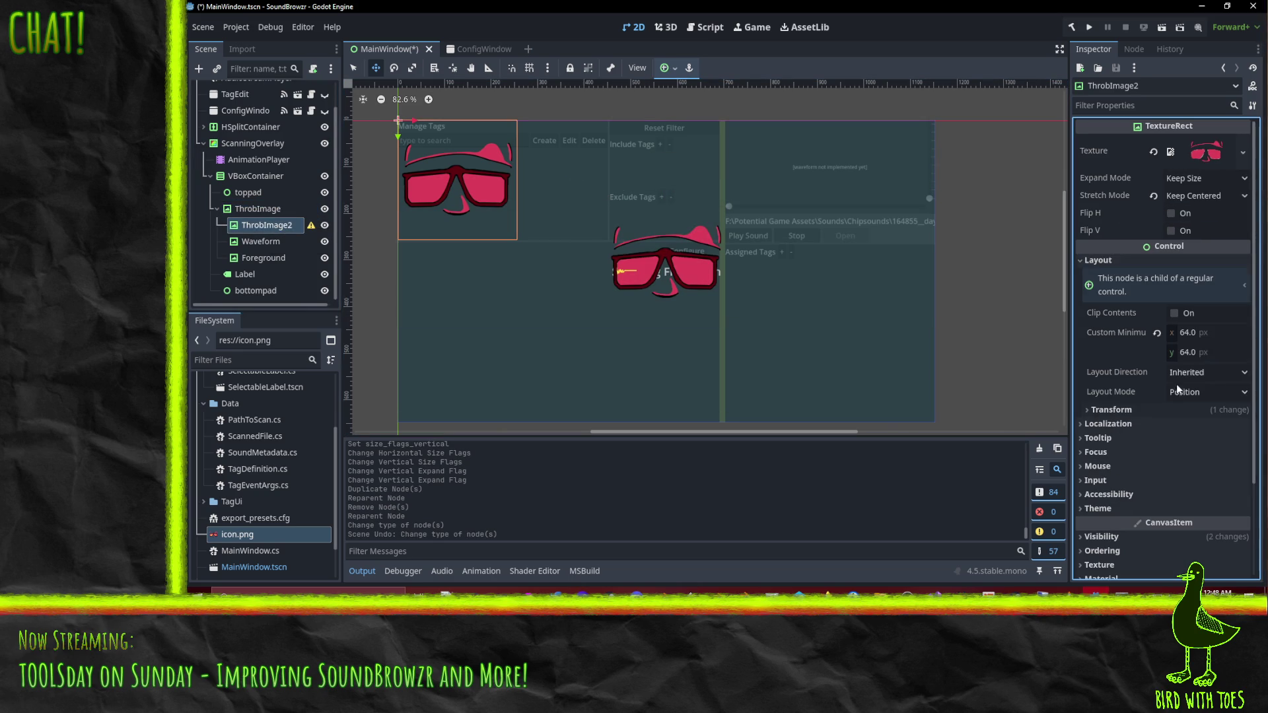
pyautogui.click(1120, 410)
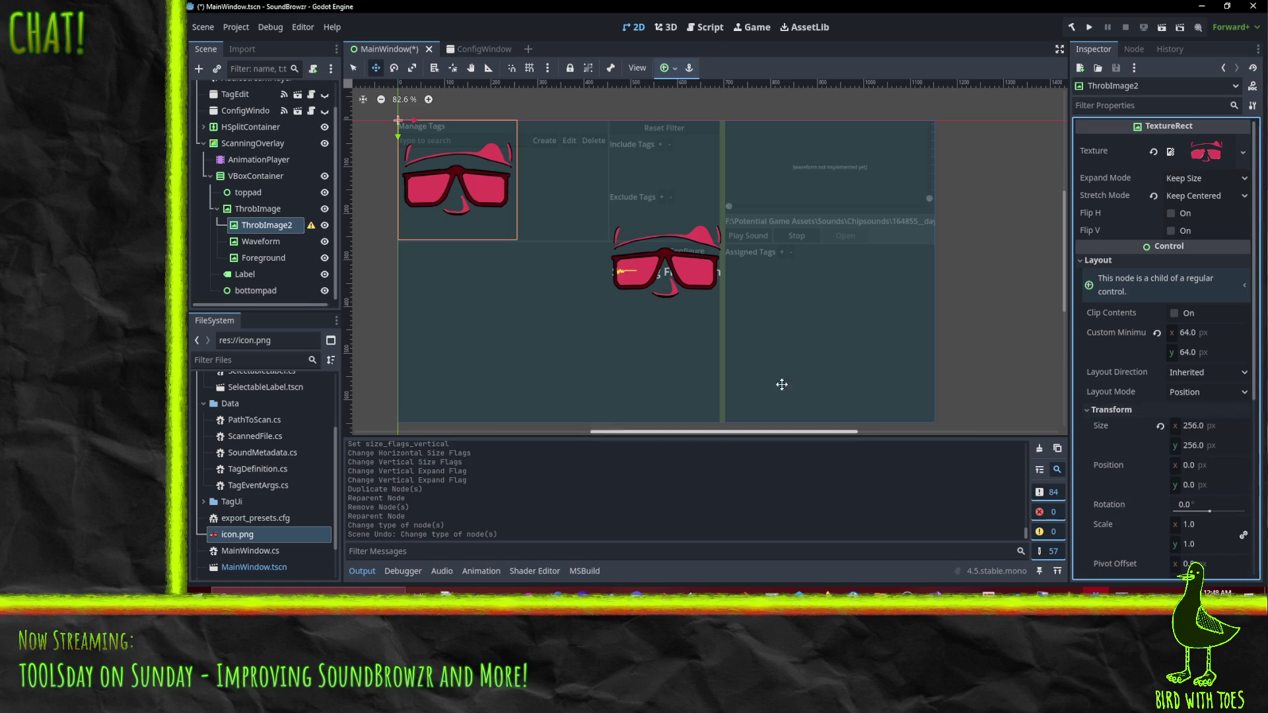
pyautogui.click(674, 70)
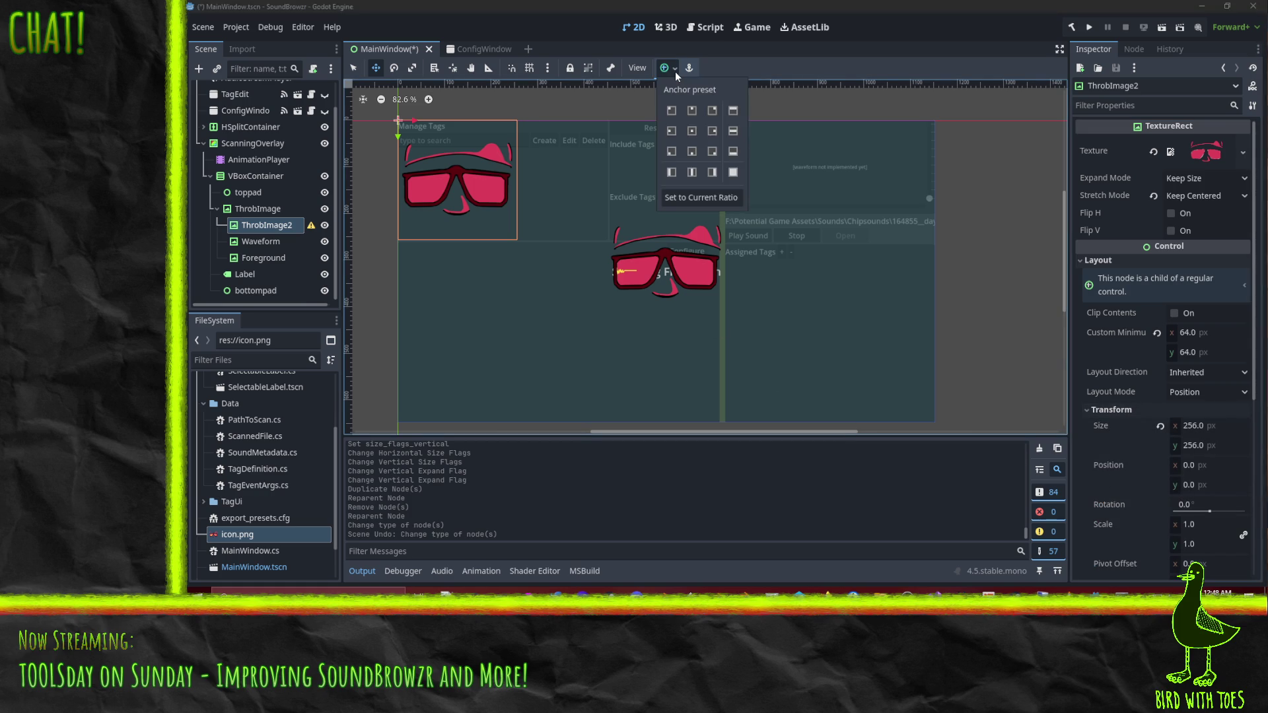
pyautogui.click(695, 130)
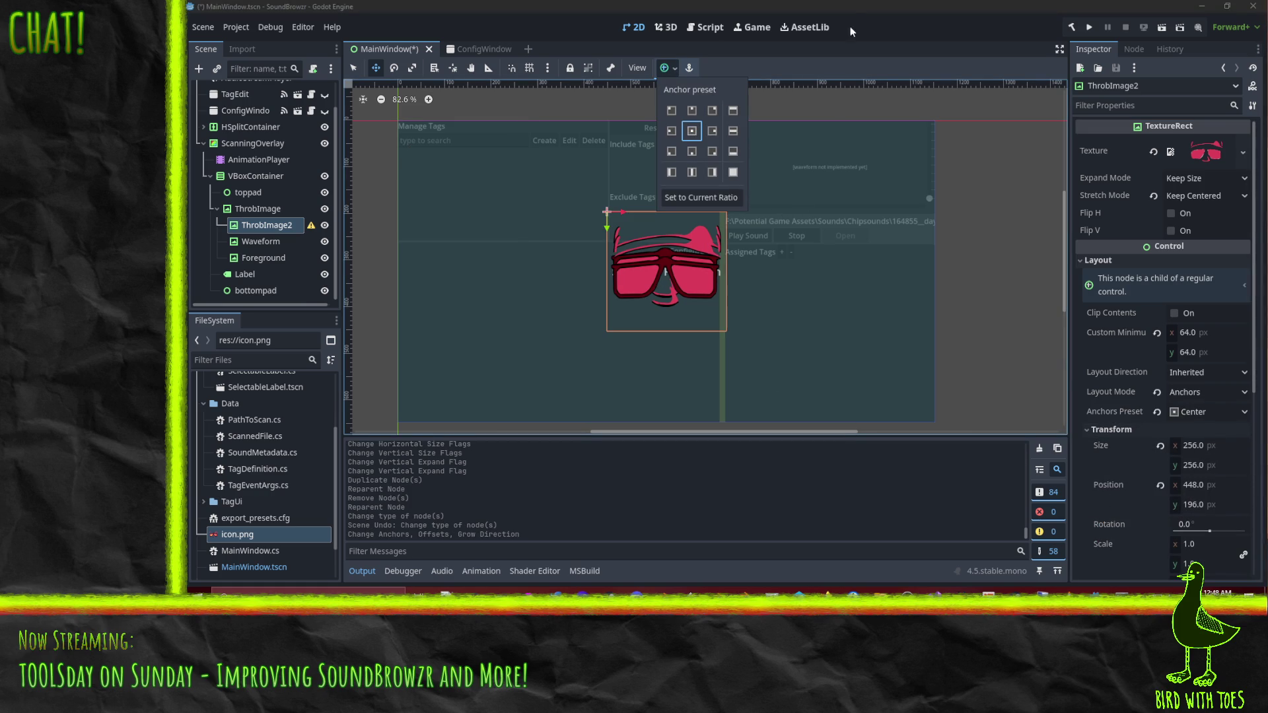
pyautogui.click(207, 249)
pyautogui.click(271, 258)
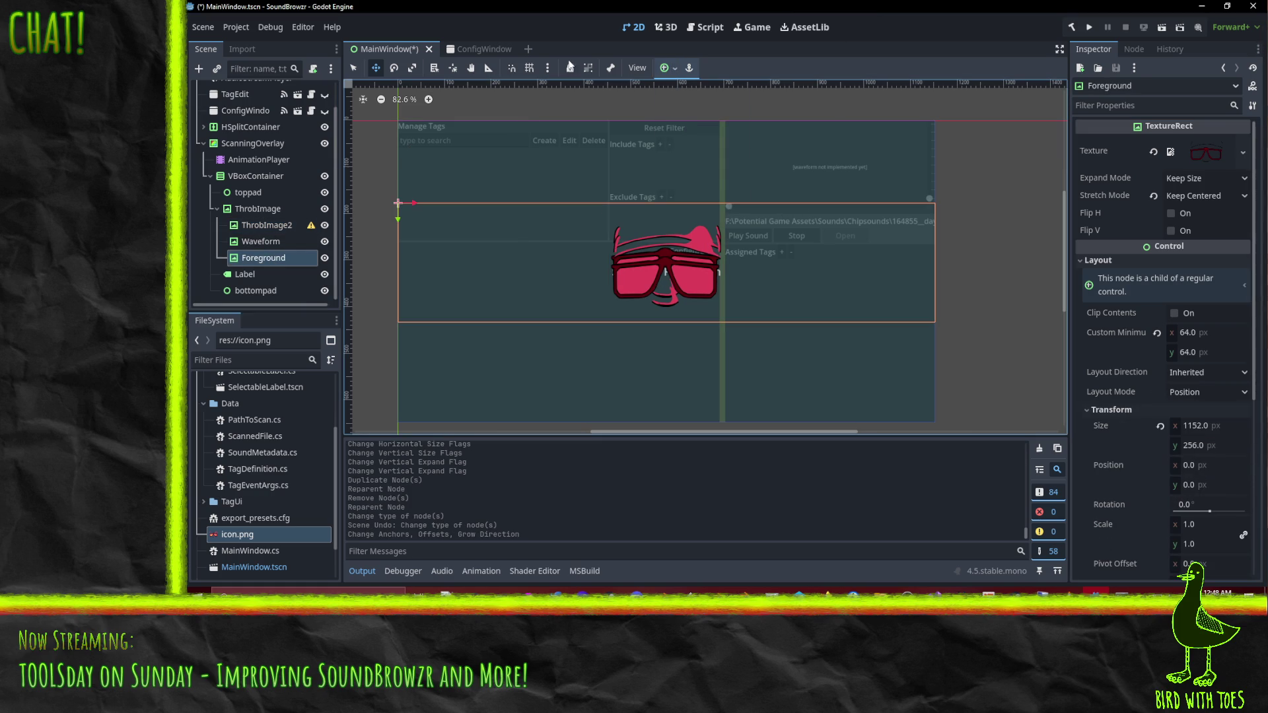
pyautogui.click(673, 71)
pyautogui.click(694, 132)
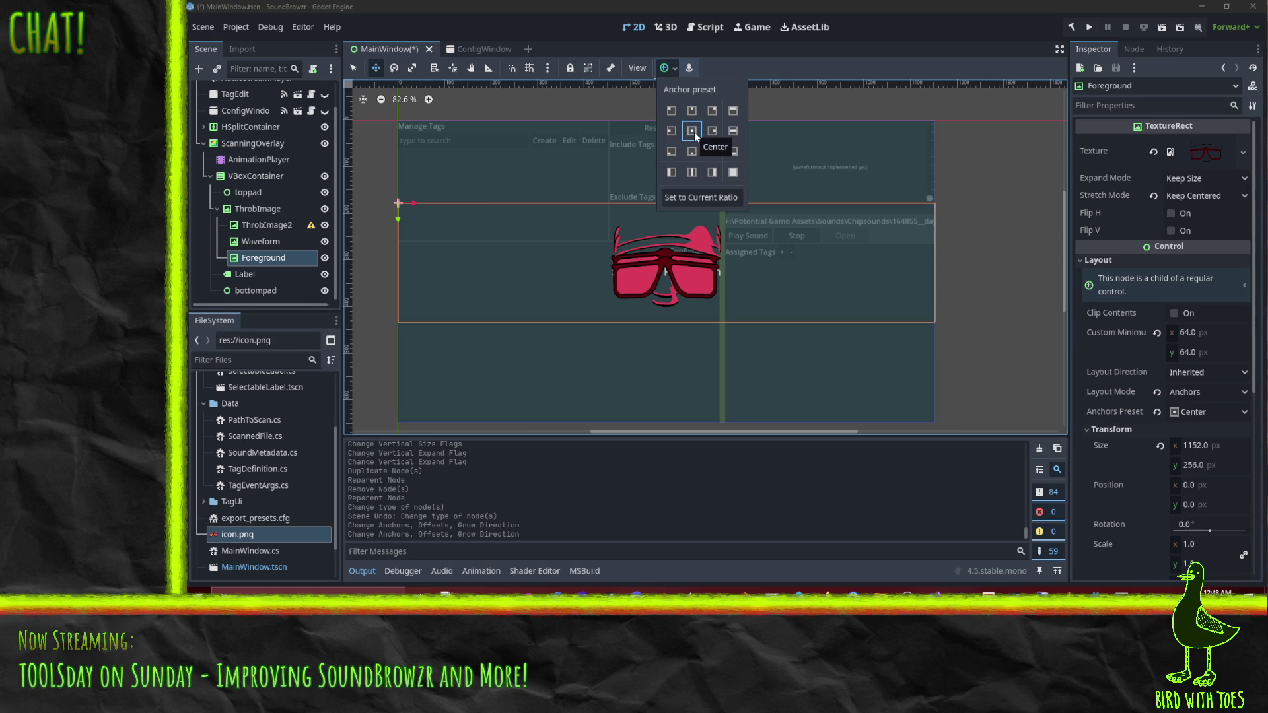
pyautogui.click(288, 240)
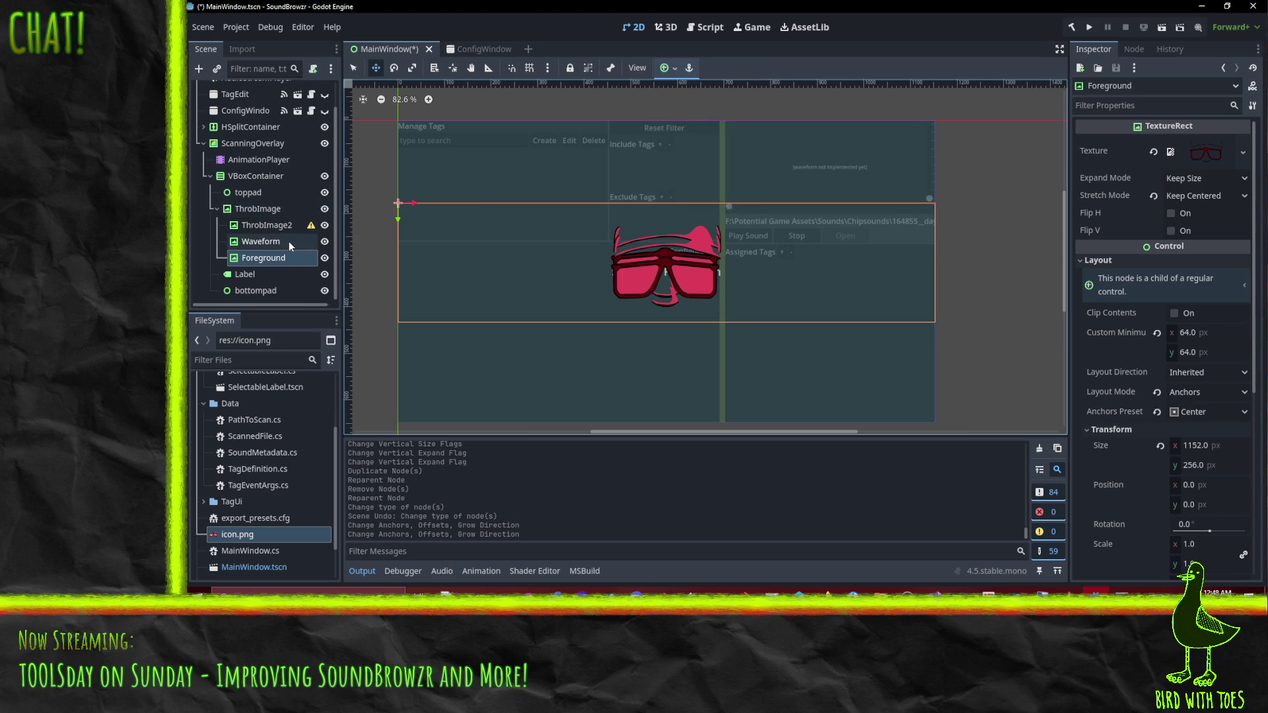
pyautogui.click(288, 241)
pyautogui.click(290, 225)
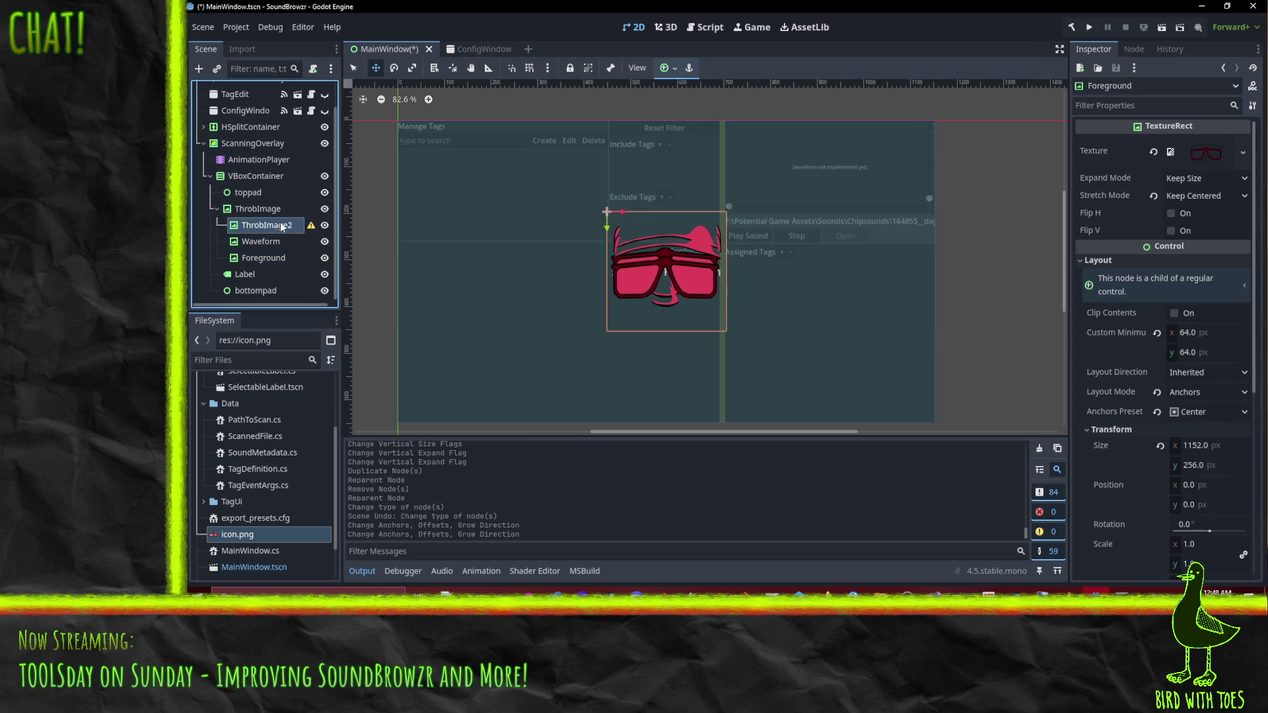
pyautogui.click(325, 225)
pyautogui.click(324, 225)
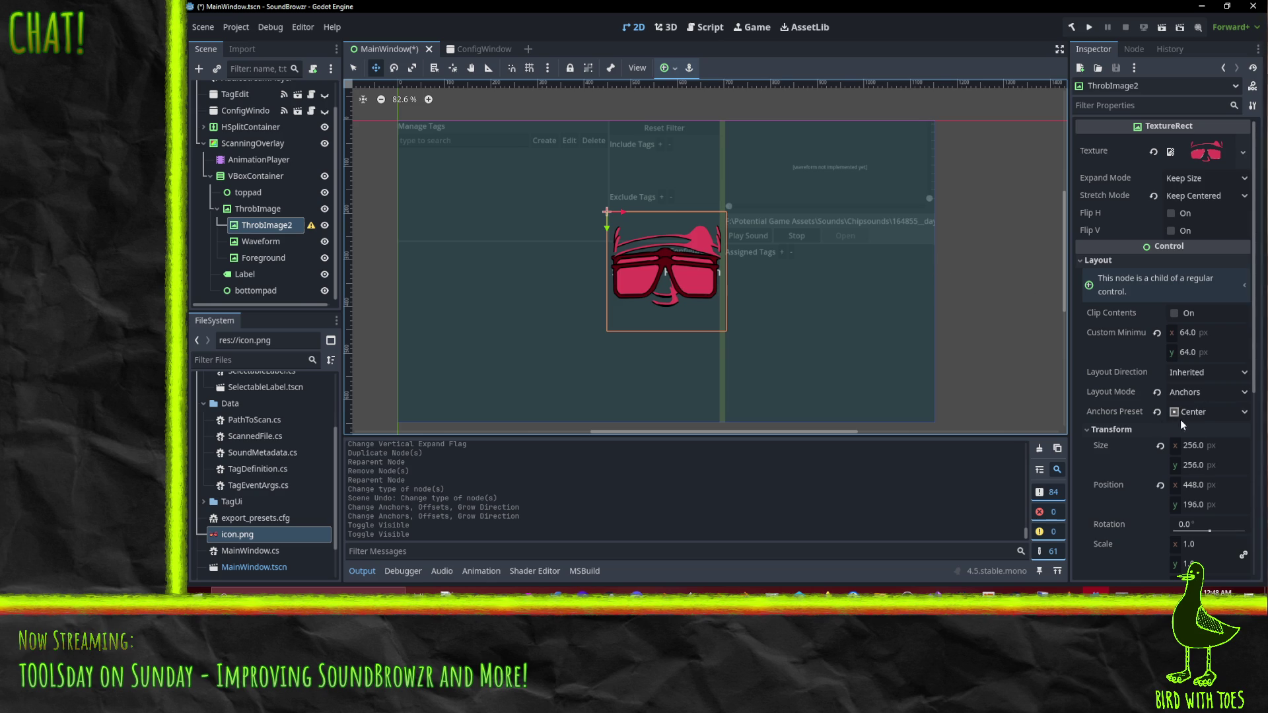
pyautogui.hotkey('ctrl', 'z')
pyautogui.hotkey('ctrl', 'z')
pyautogui.hotkey('ctrl', 'z')
pyautogui.hotkey('ctrl', 'z')
pyautogui.hotkey('ctrl', 'z')
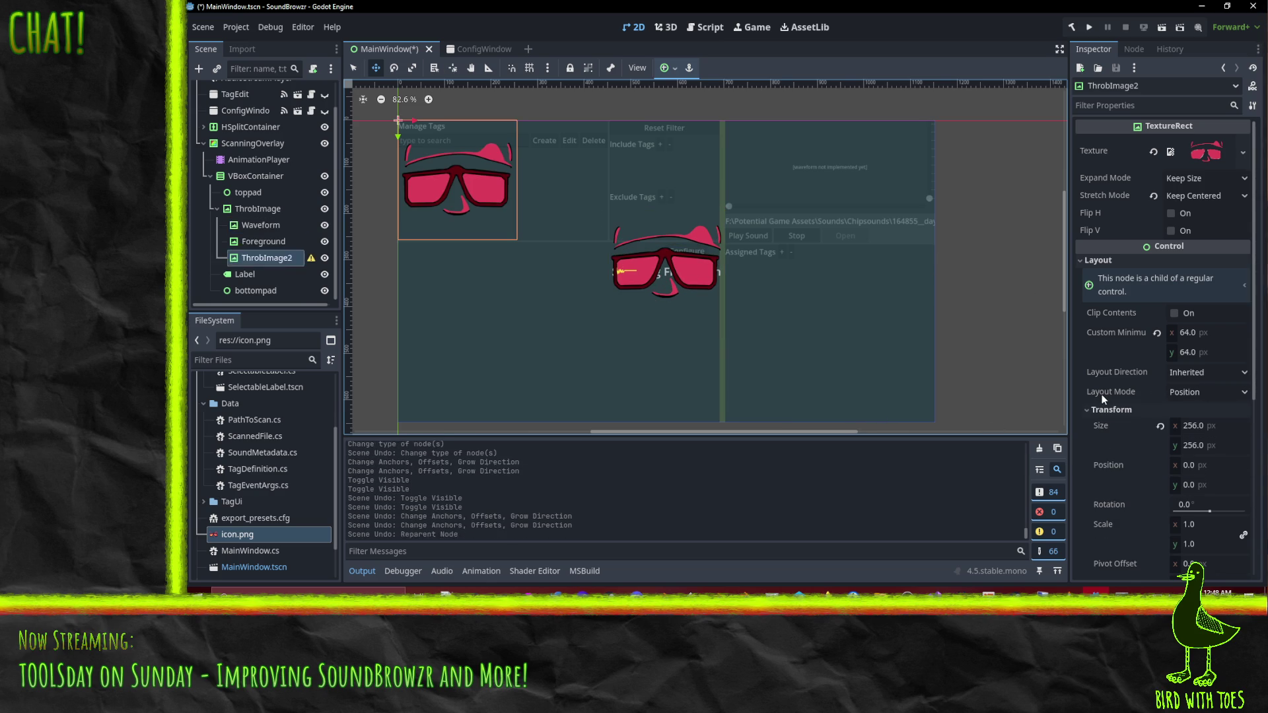
pyautogui.hotkey('ctrl', 'z')
pyautogui.hotkey('ctrl', 'z')
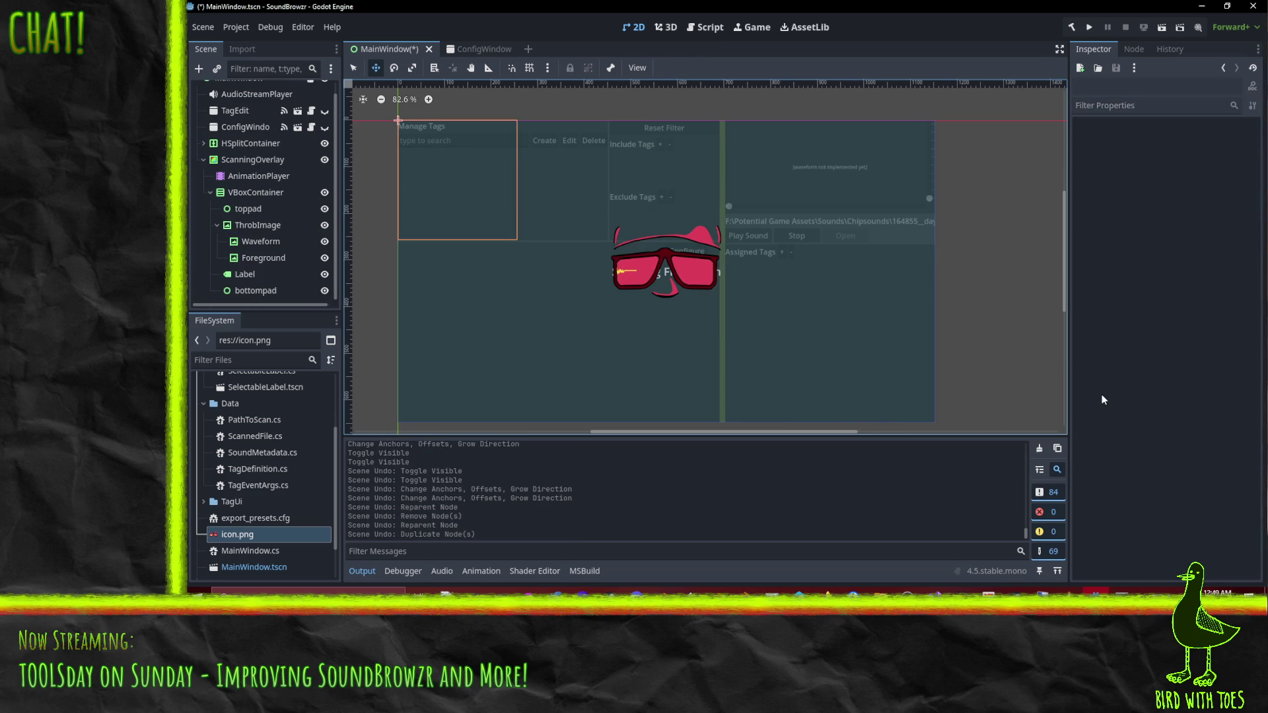
pyautogui.click(241, 226)
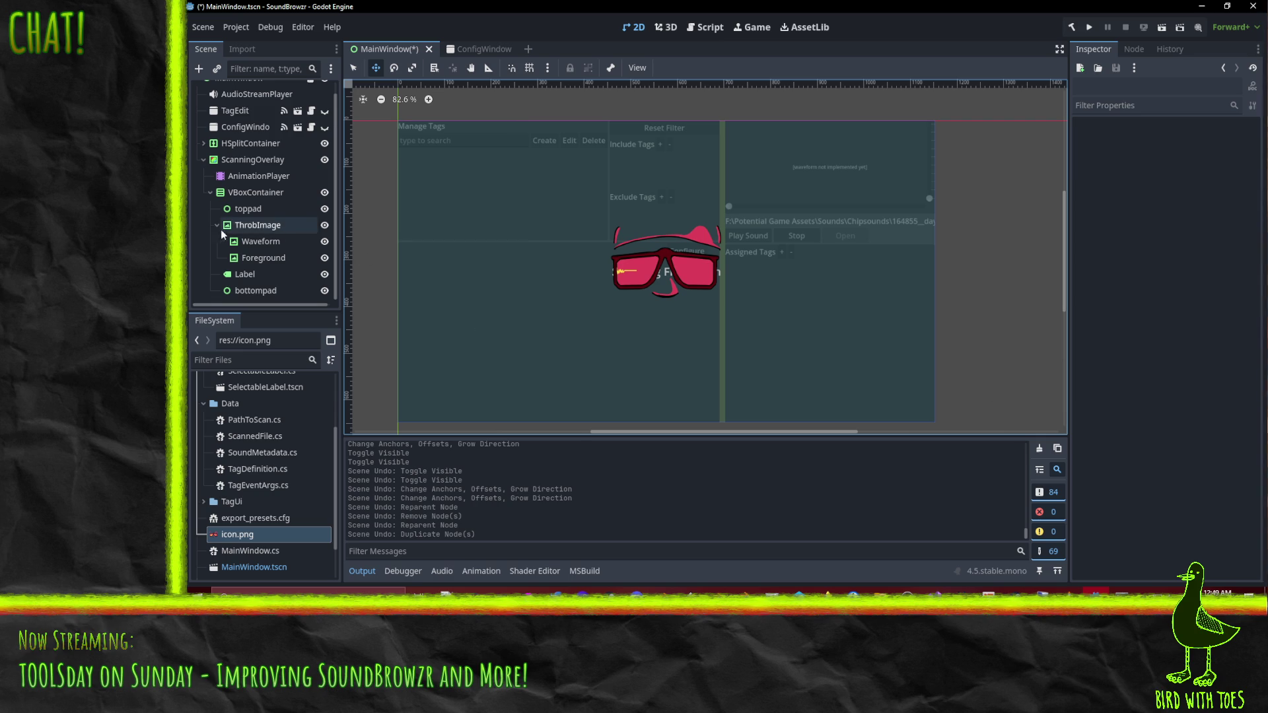
# Set ThrobImage's horizontal and vertical sizing to Fill and reset its stretch ratio to 1.0.
pyautogui.scroll(-5, 1171, 417)
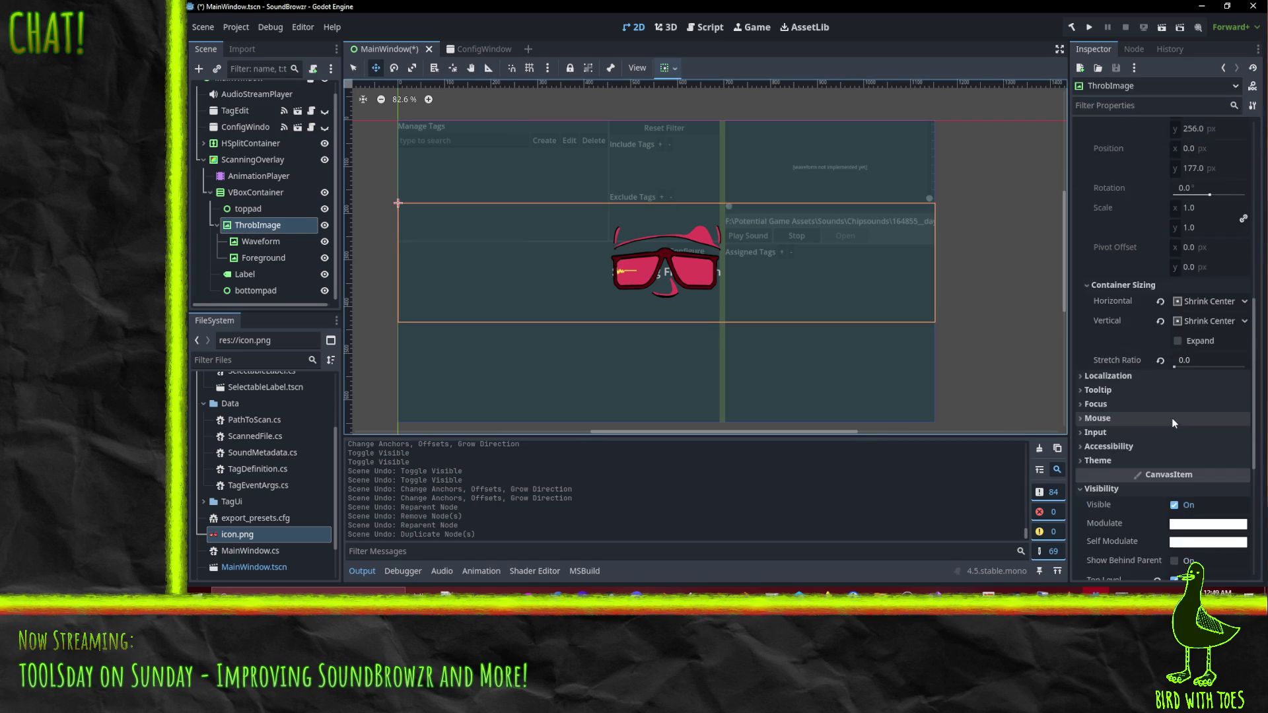
pyautogui.click(1160, 321)
pyautogui.click(1160, 302)
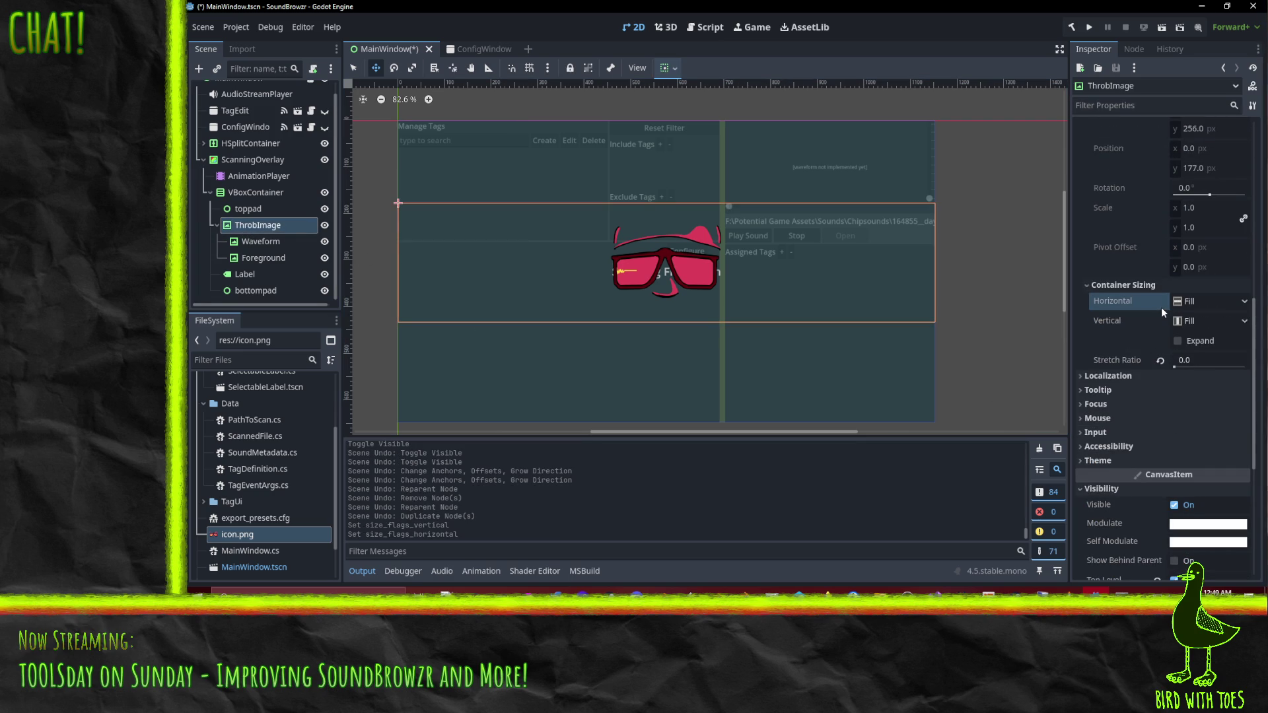
pyautogui.click(1159, 362)
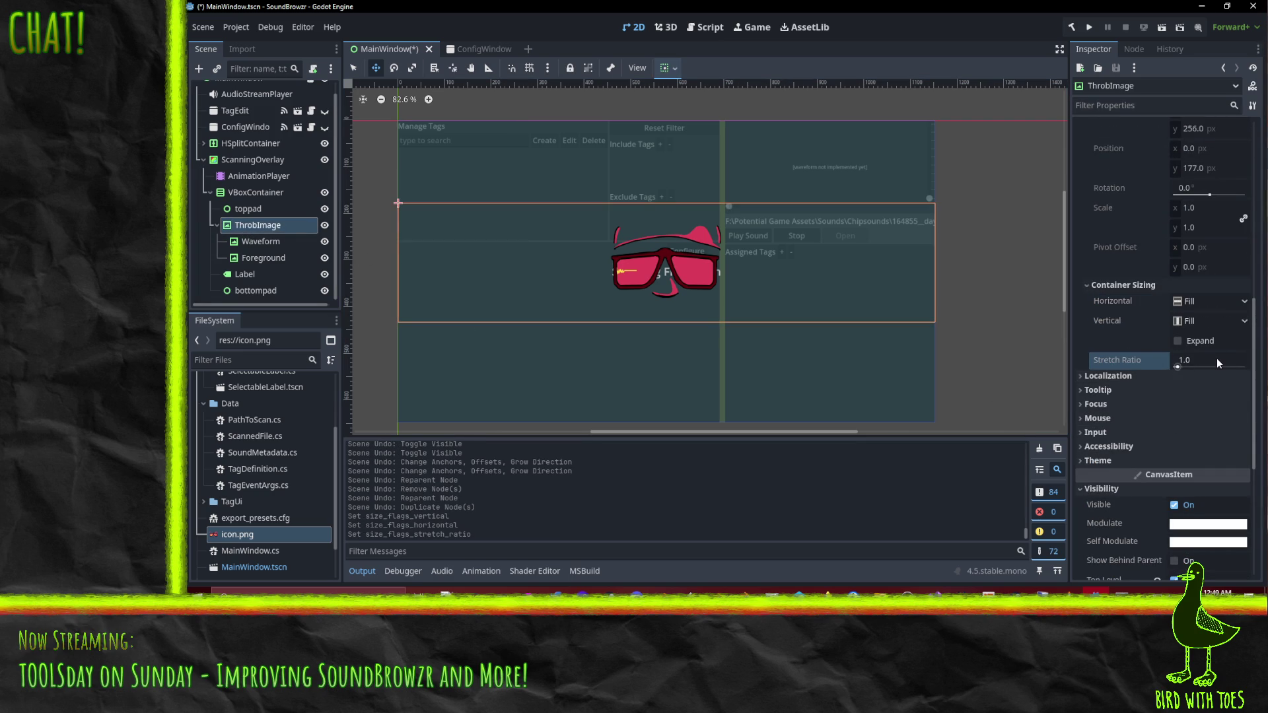
pyautogui.scroll(5, 1217, 358)
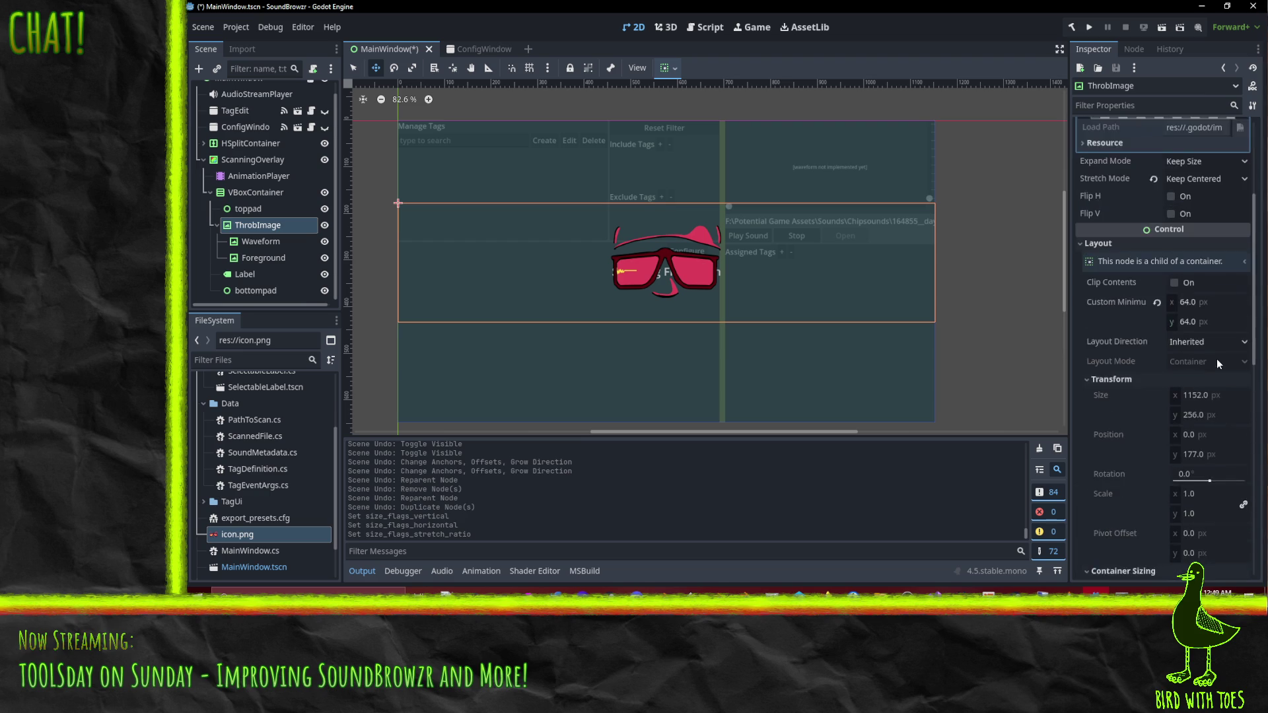
pyautogui.click(268, 242)
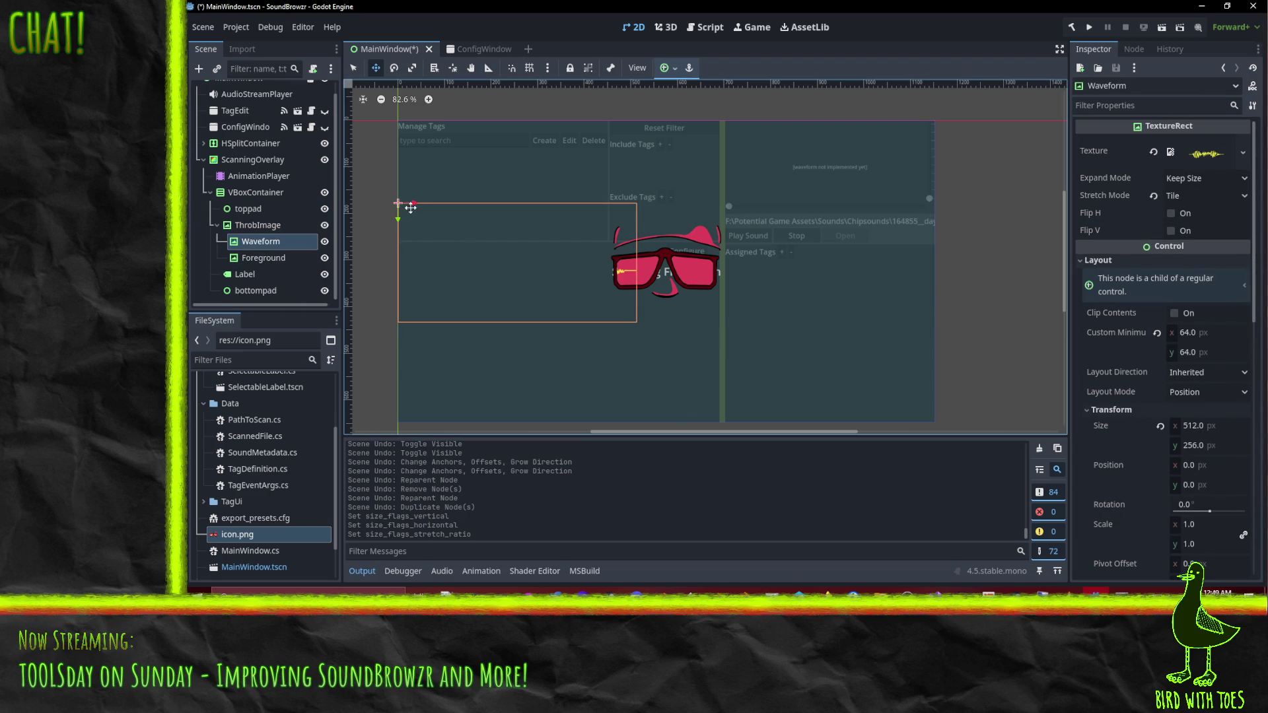
# Move the Waveform image right to position x 180 in the lenses and save the scene.
pyautogui.moveTo(415, 202); pyautogui.dragTo(498, 201)
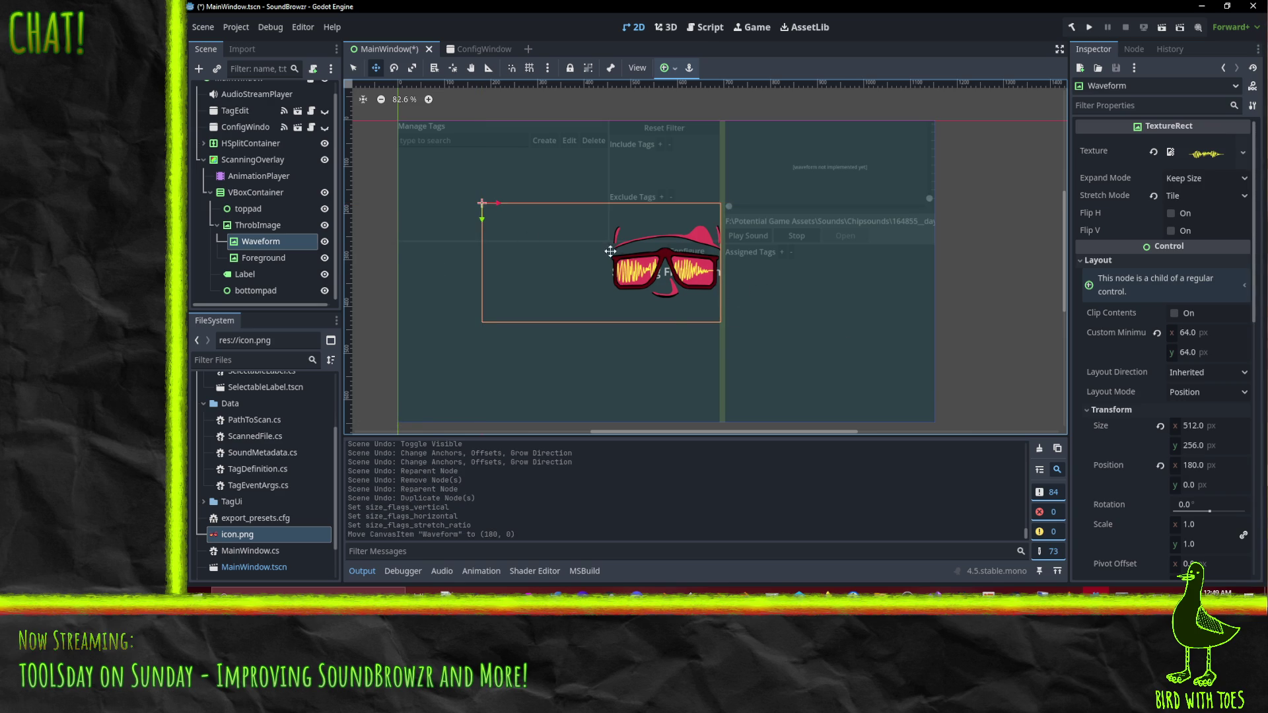
pyautogui.press('Right')
pyautogui.press('Right')
pyautogui.press('Right')
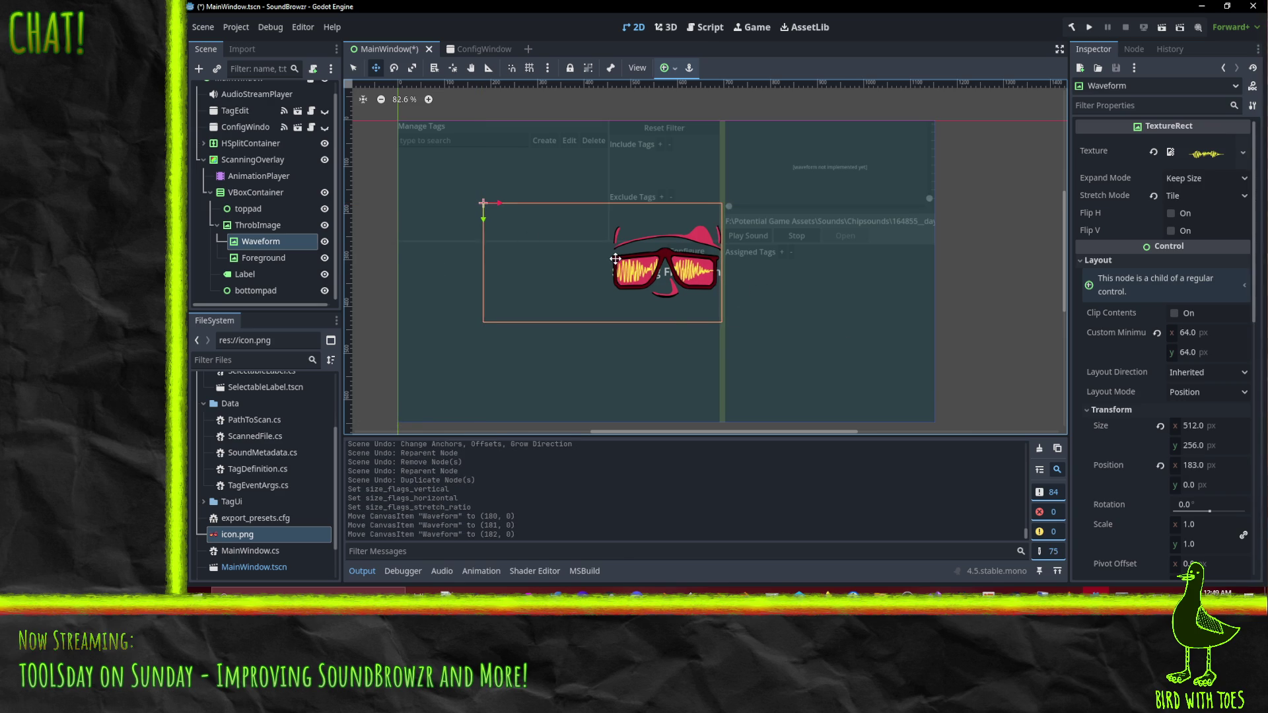
pyautogui.press('Right')
pyautogui.press('Right')
pyautogui.press('Right')
pyautogui.press('Left')
pyautogui.press('Left')
pyautogui.press('Left')
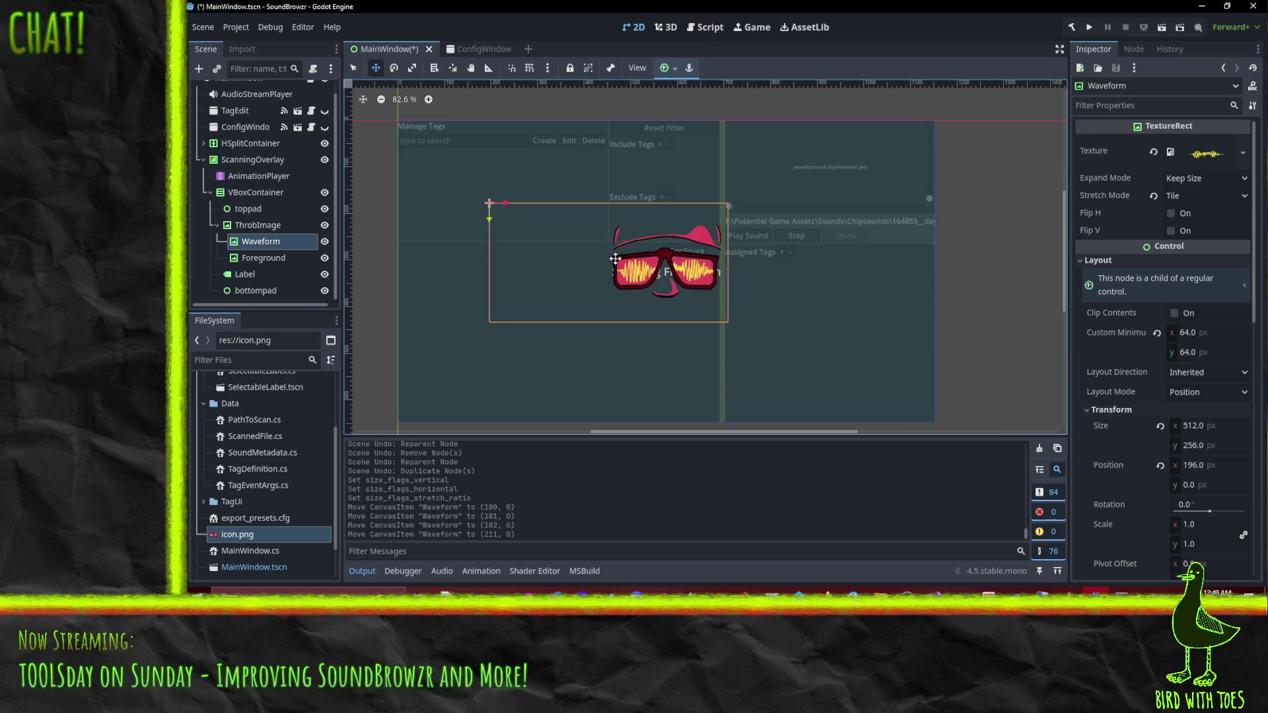
pyautogui.press('Left')
pyautogui.press('Left')
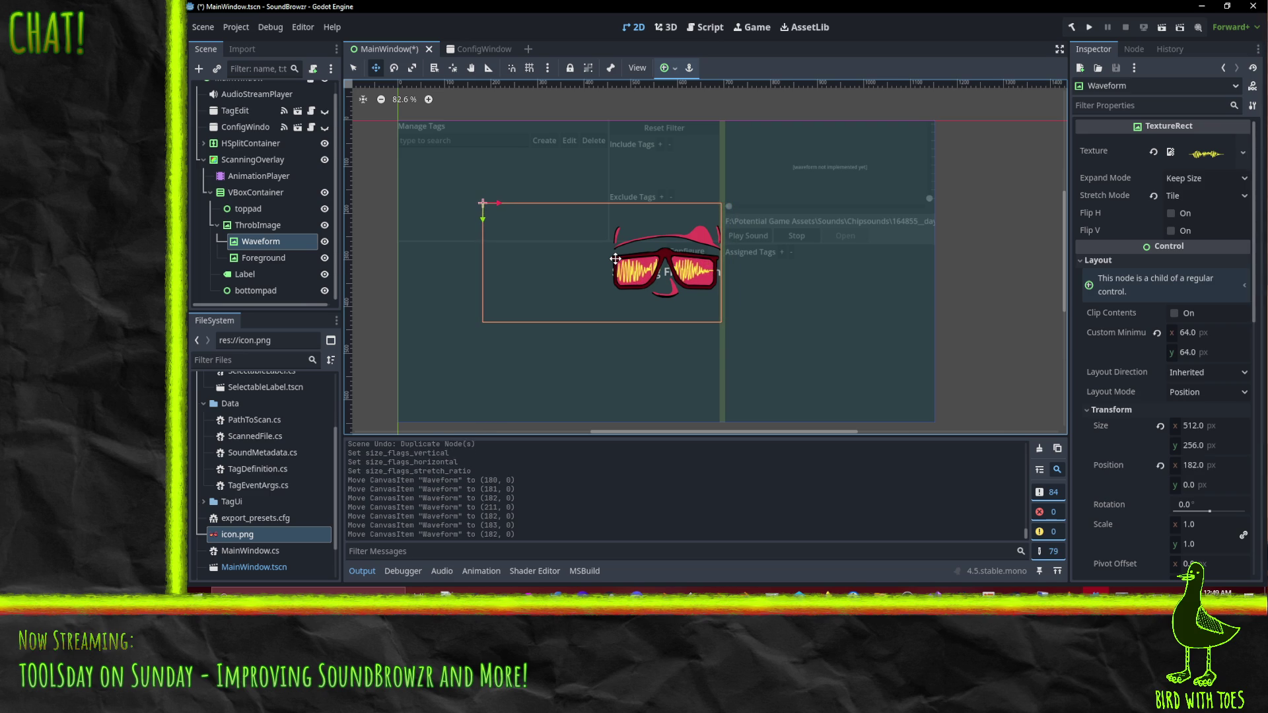
pyautogui.press('Right')
pyautogui.press('Left')
pyautogui.press('Left')
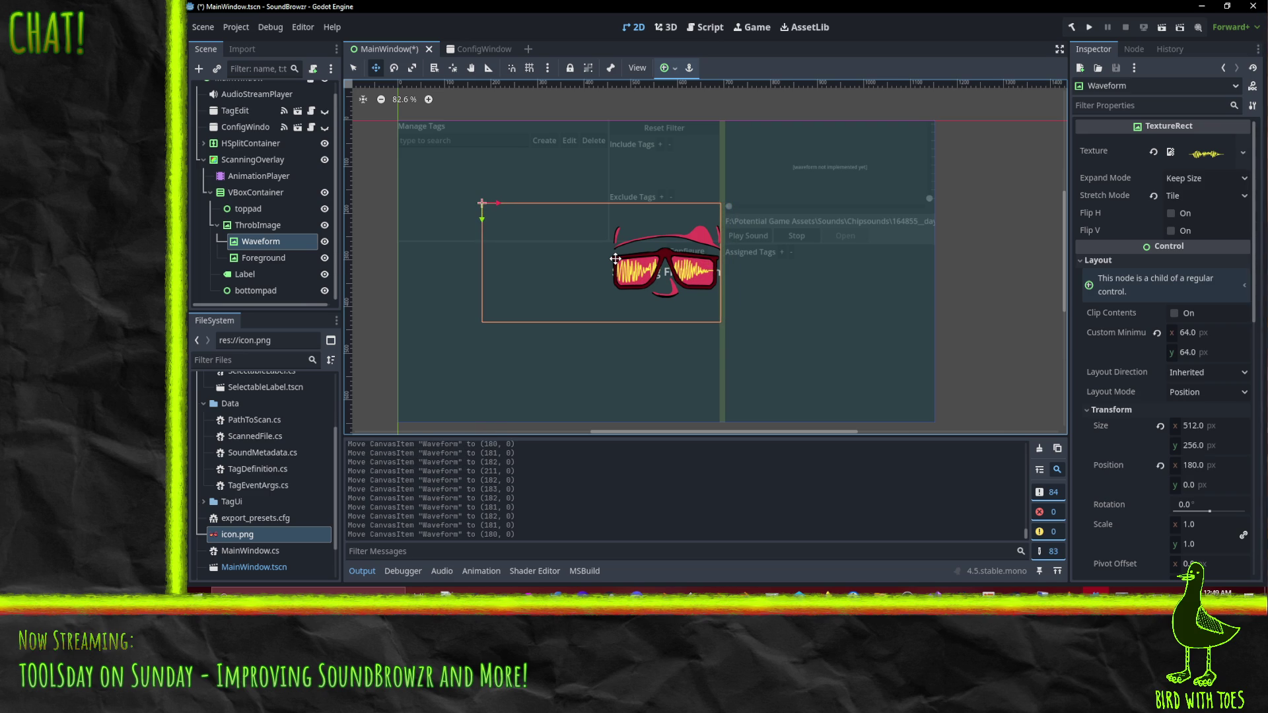
pyautogui.hotkey('ctrl', 's')
pyautogui.click(284, 175)
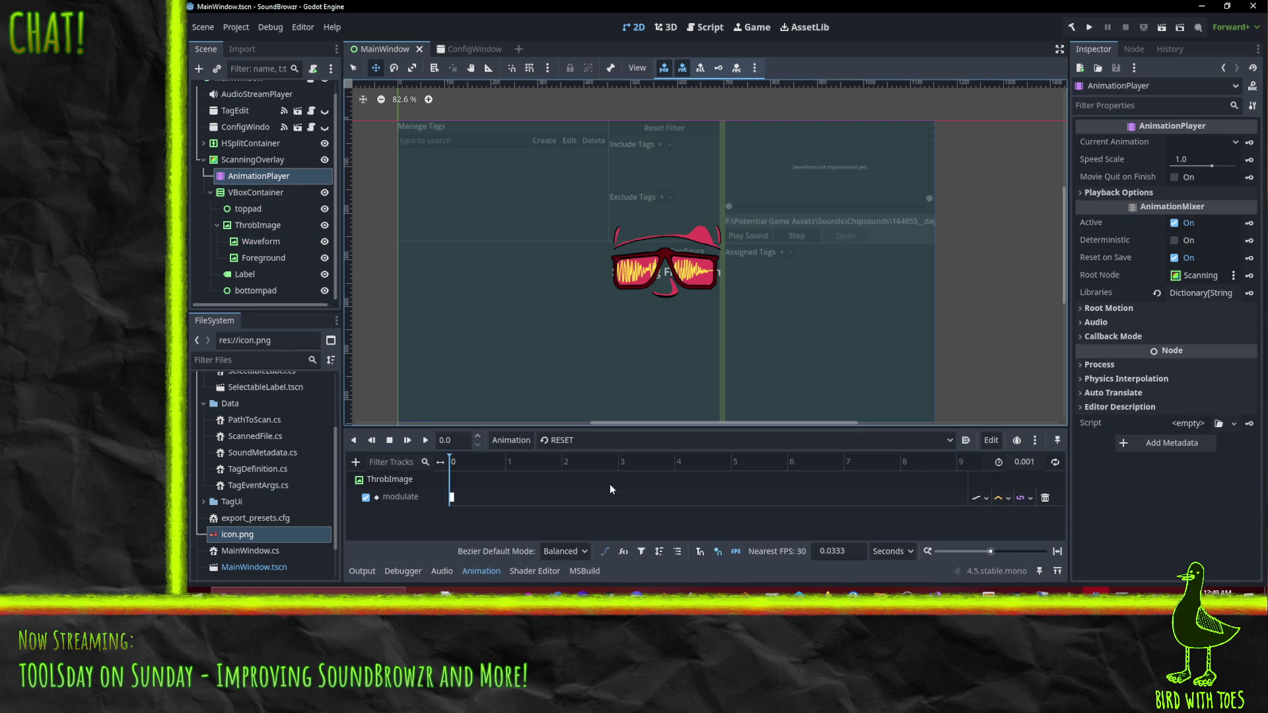
# Delete ThrobImage's modulate track from RESET and switch to editing the Throb animation.
pyautogui.click(1043, 499)
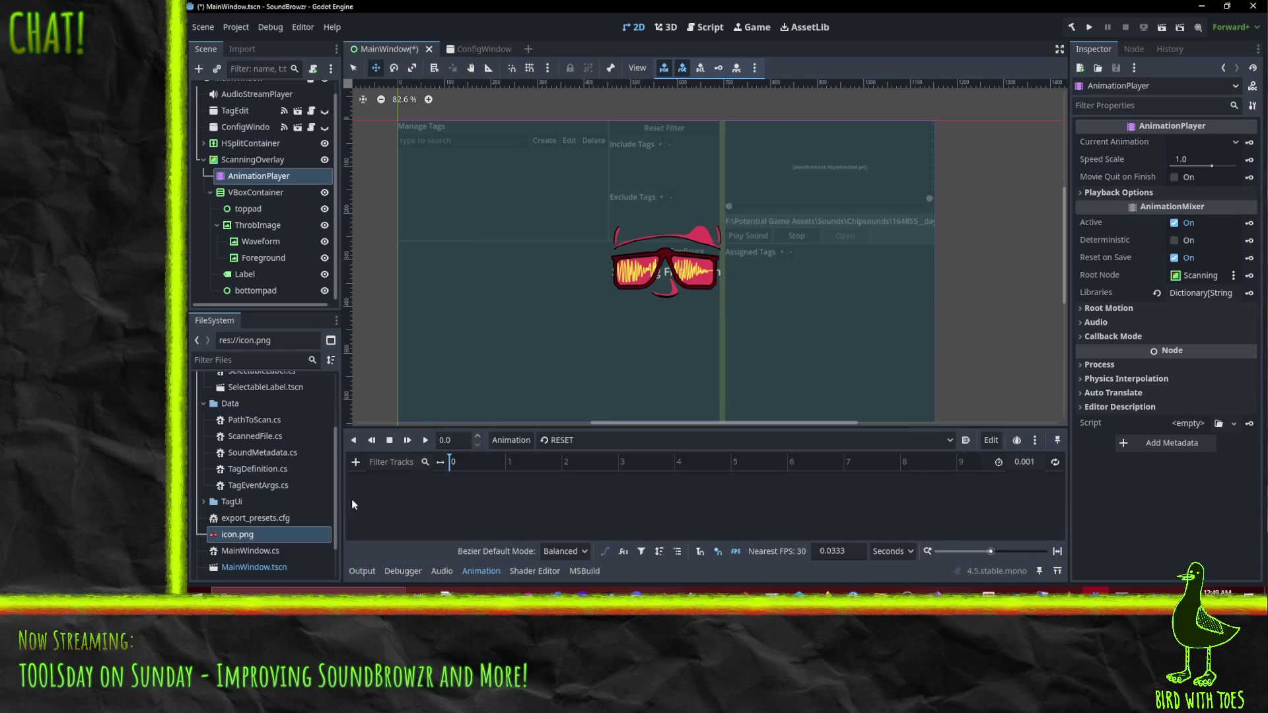
pyautogui.click(604, 439)
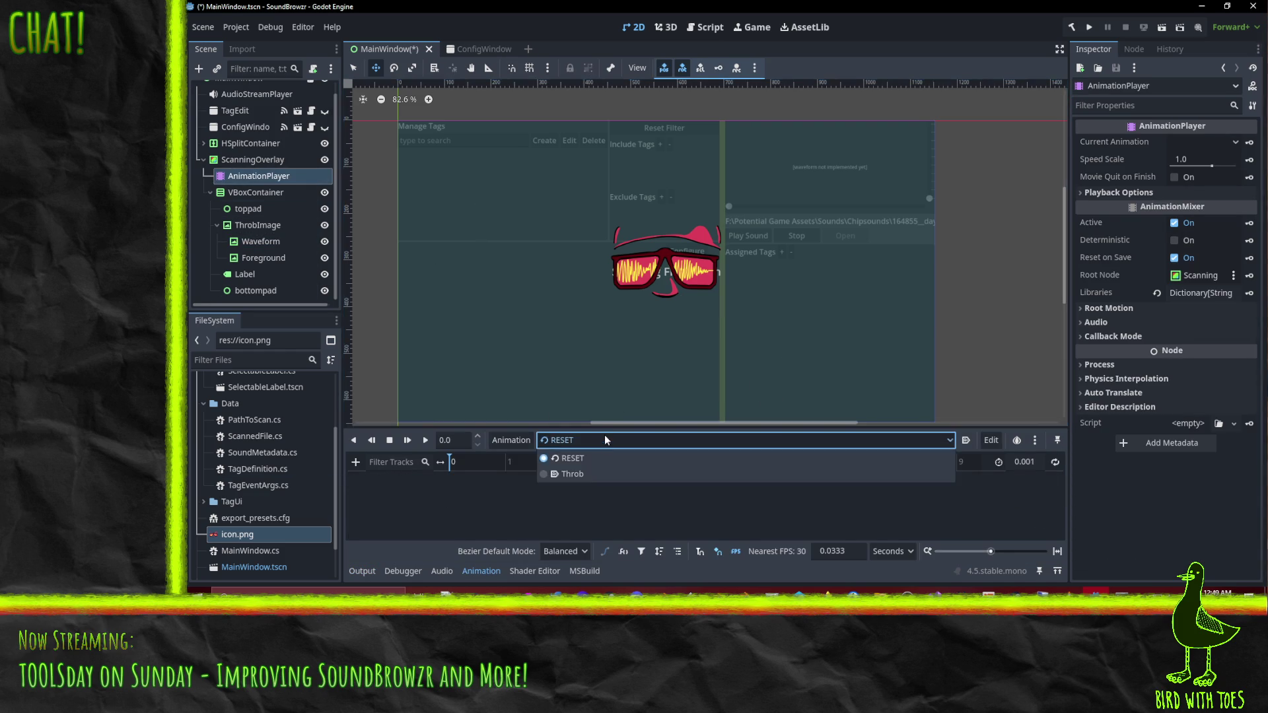
pyautogui.click(599, 480)
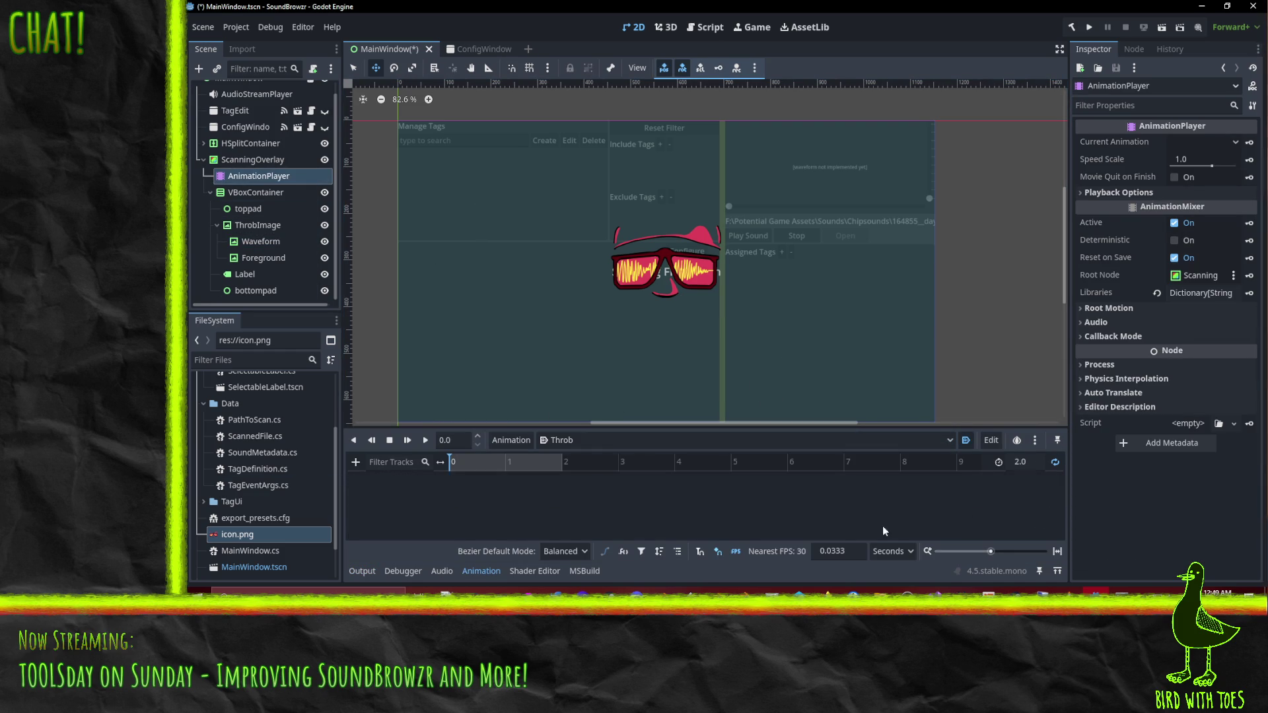
pyautogui.click(258, 241)
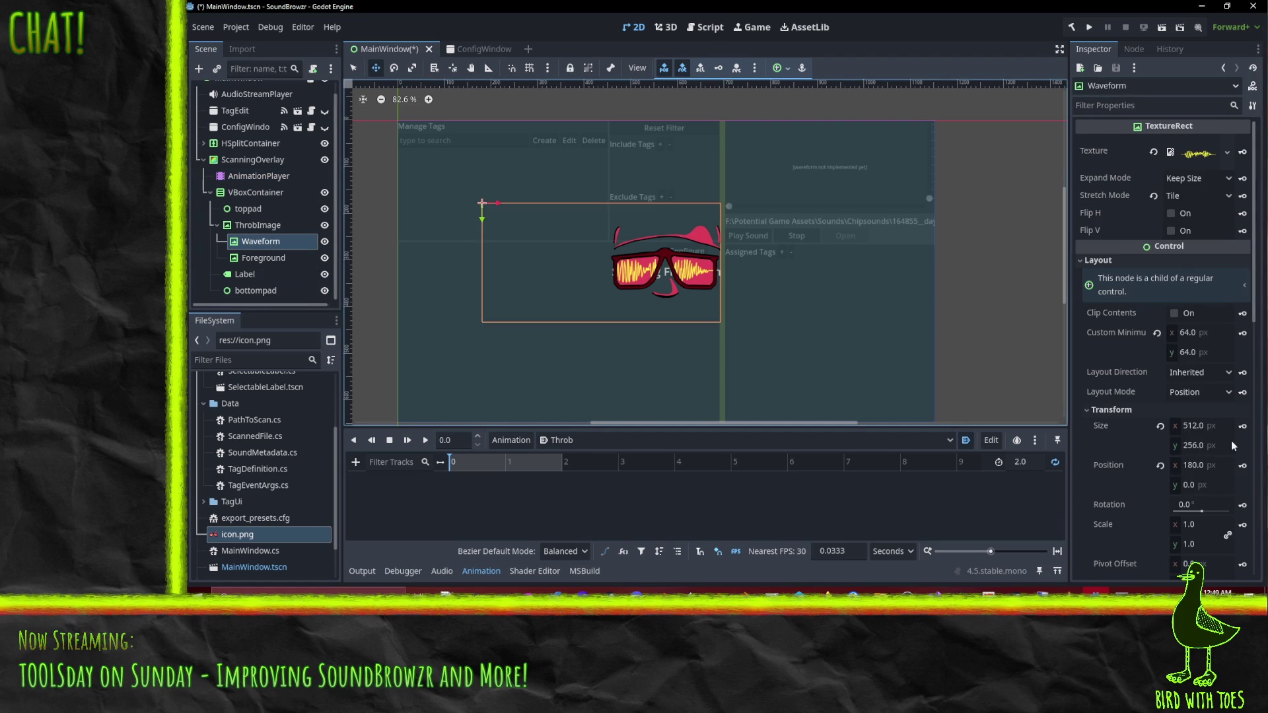
# Key the Waveform's position at 0 s and set the Throb animation length to 1 second.
pyautogui.click(1242, 465)
pyautogui.click(680, 338)
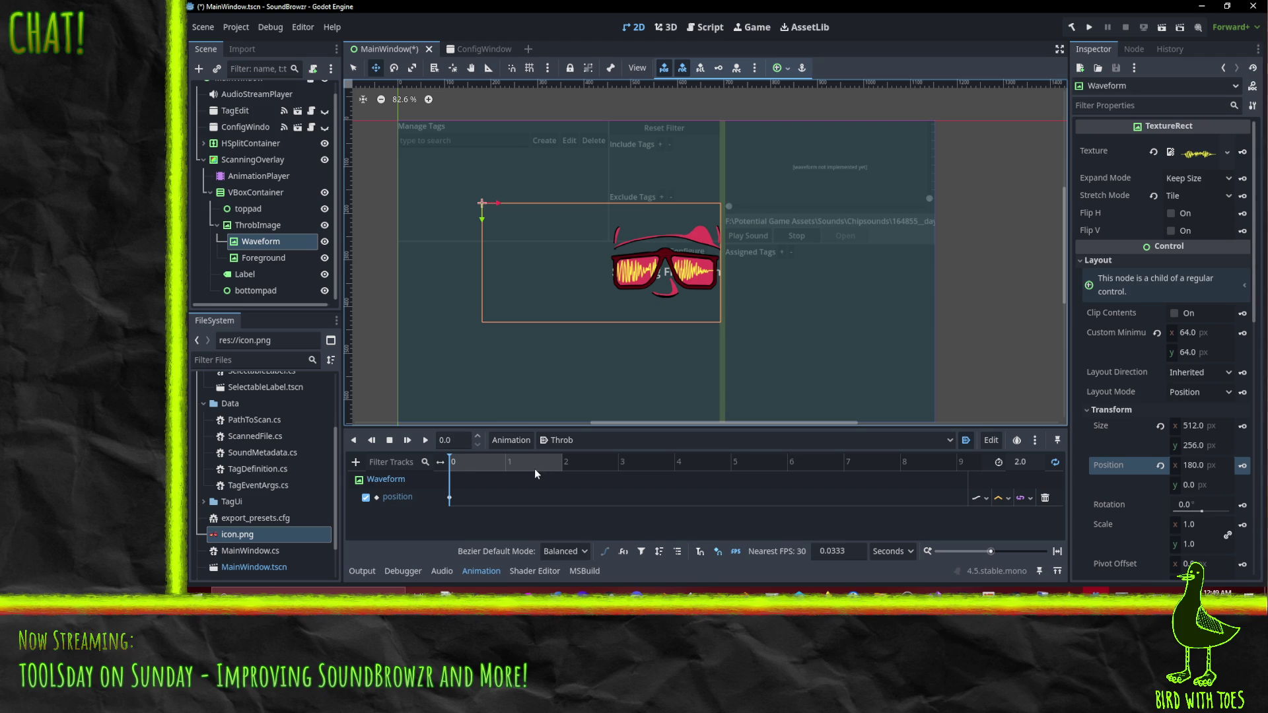
pyautogui.click(560, 464)
pyautogui.write('1')
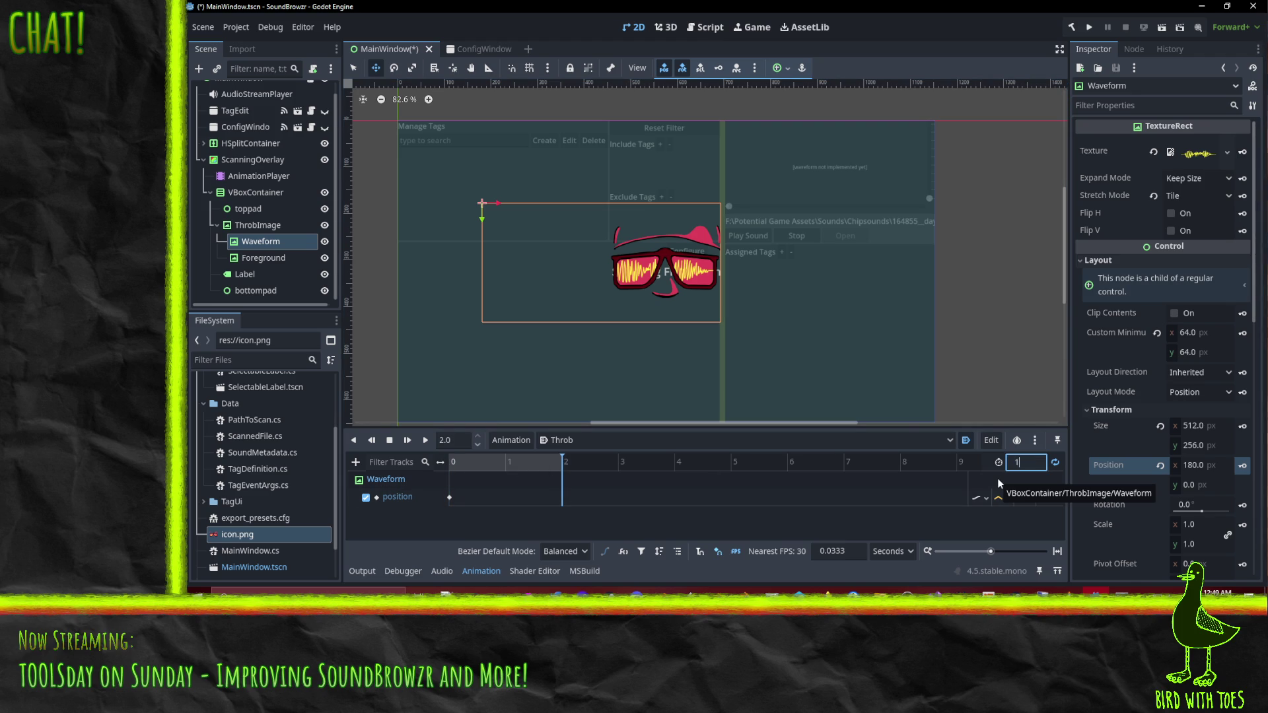
pyautogui.press('Return')
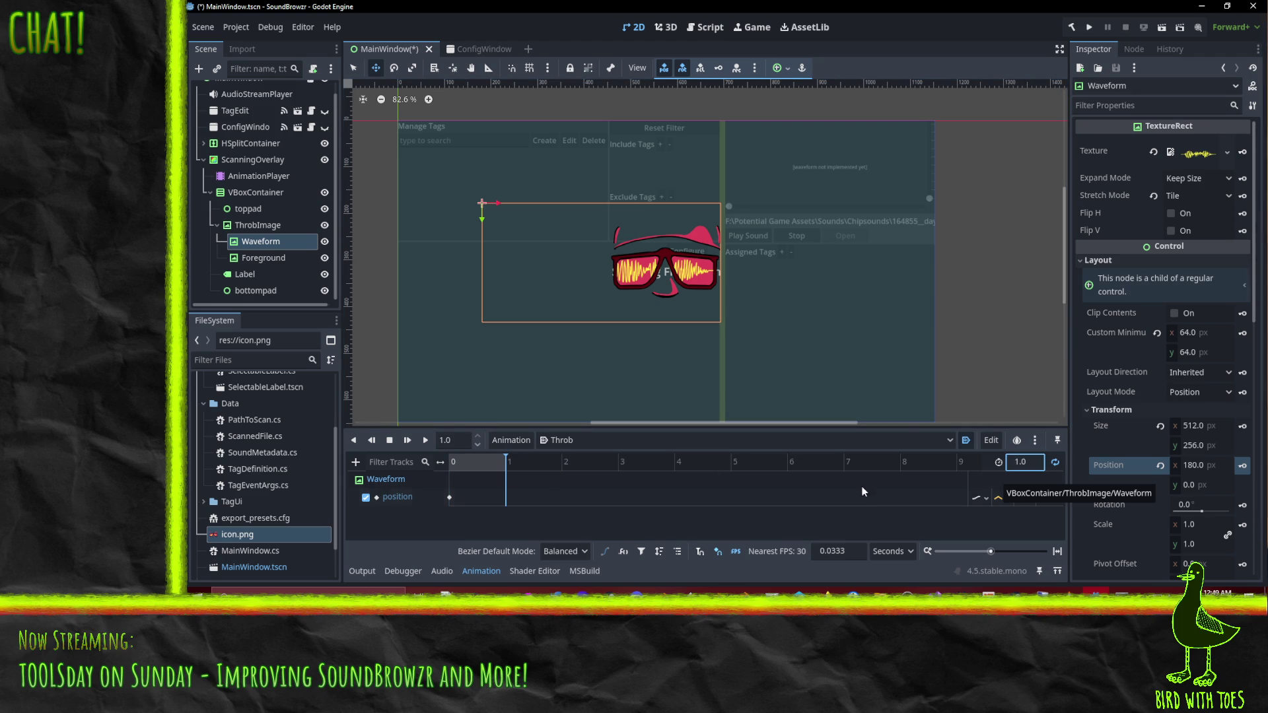
pyautogui.click(1109, 455)
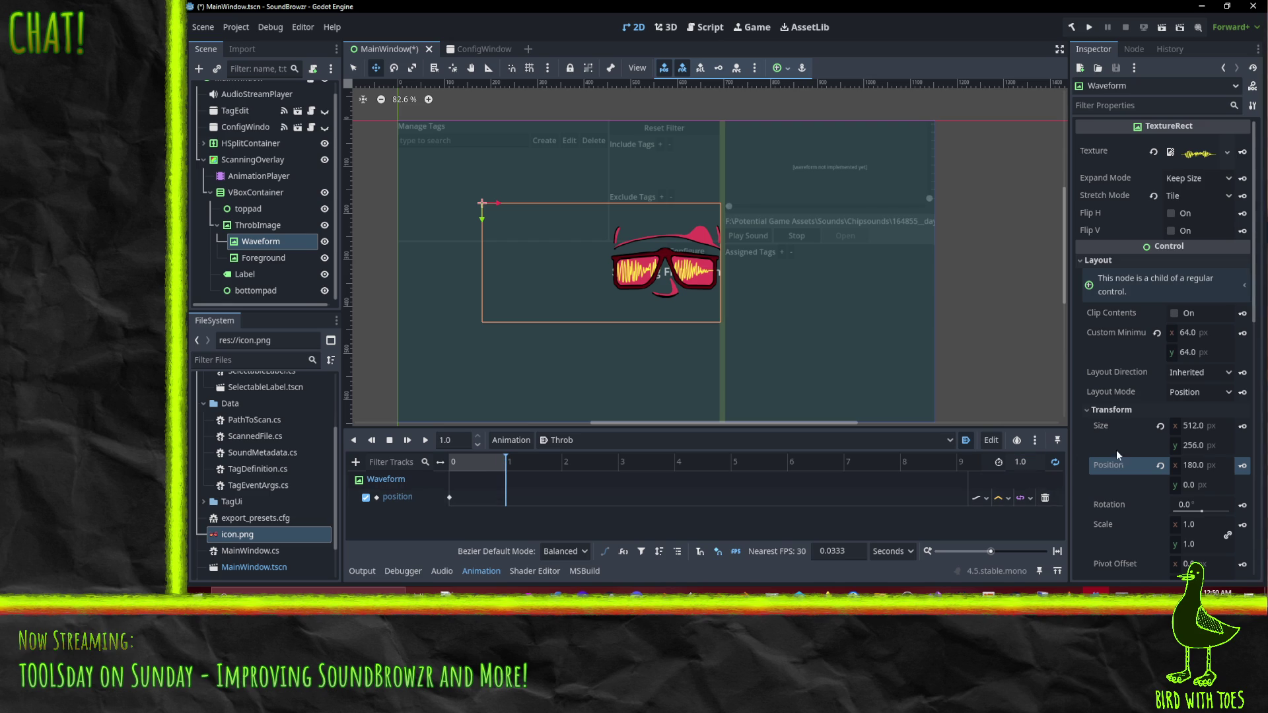
# Key the Waveform at x 436 at 1 second, then play Throb from the start.
pyautogui.click(1219, 466)
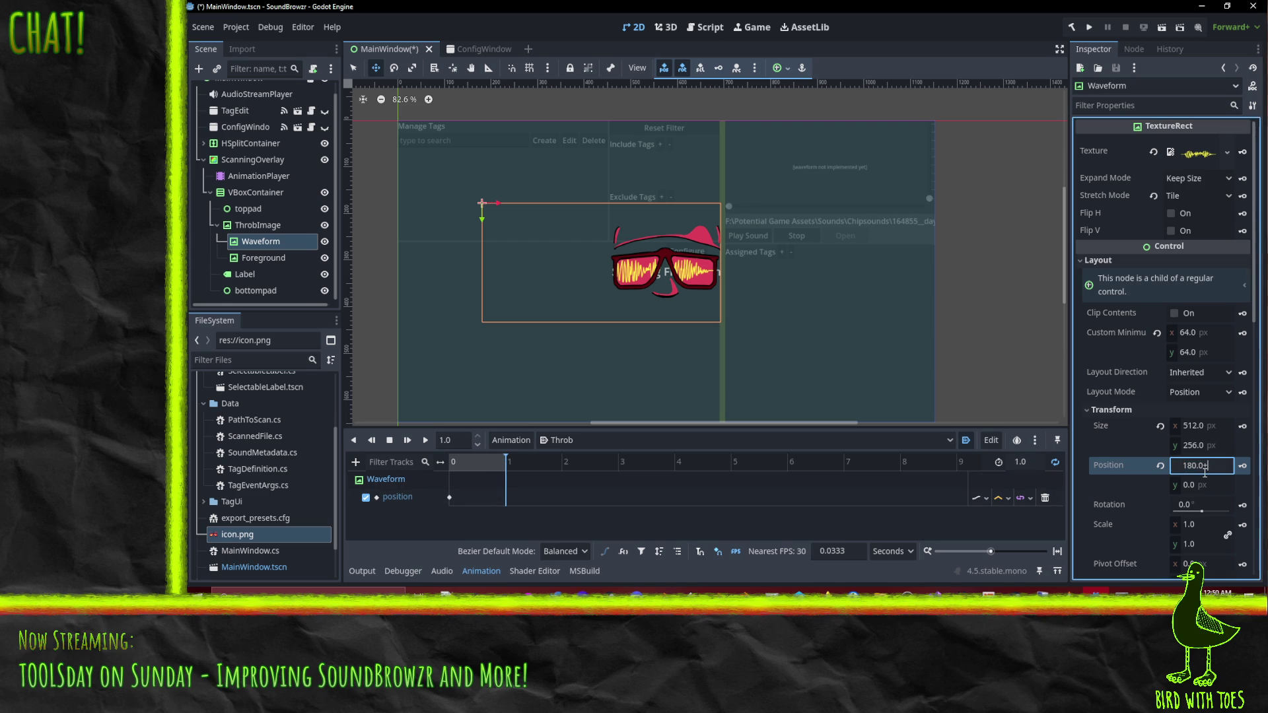
pyautogui.write('+256')
pyautogui.press('Return')
pyautogui.click(1242, 466)
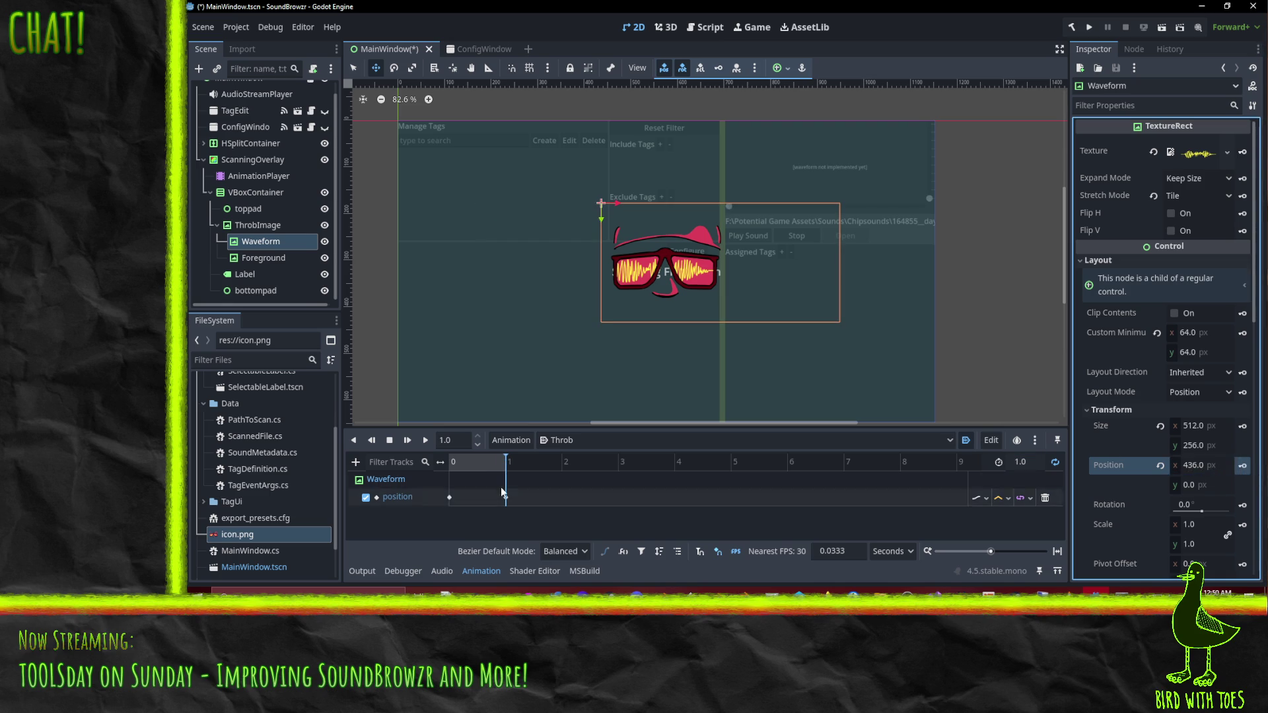
pyautogui.moveTo(500, 469); pyautogui.dragTo(415, 461)
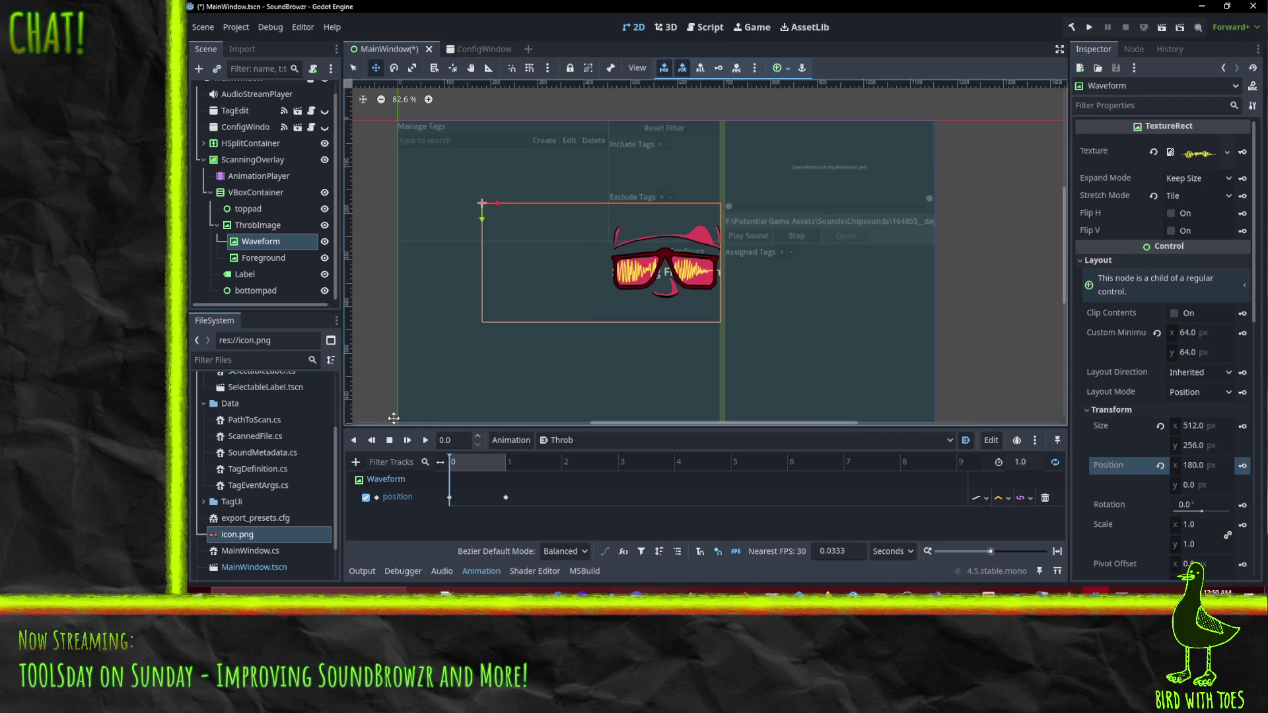
pyautogui.click(425, 440)
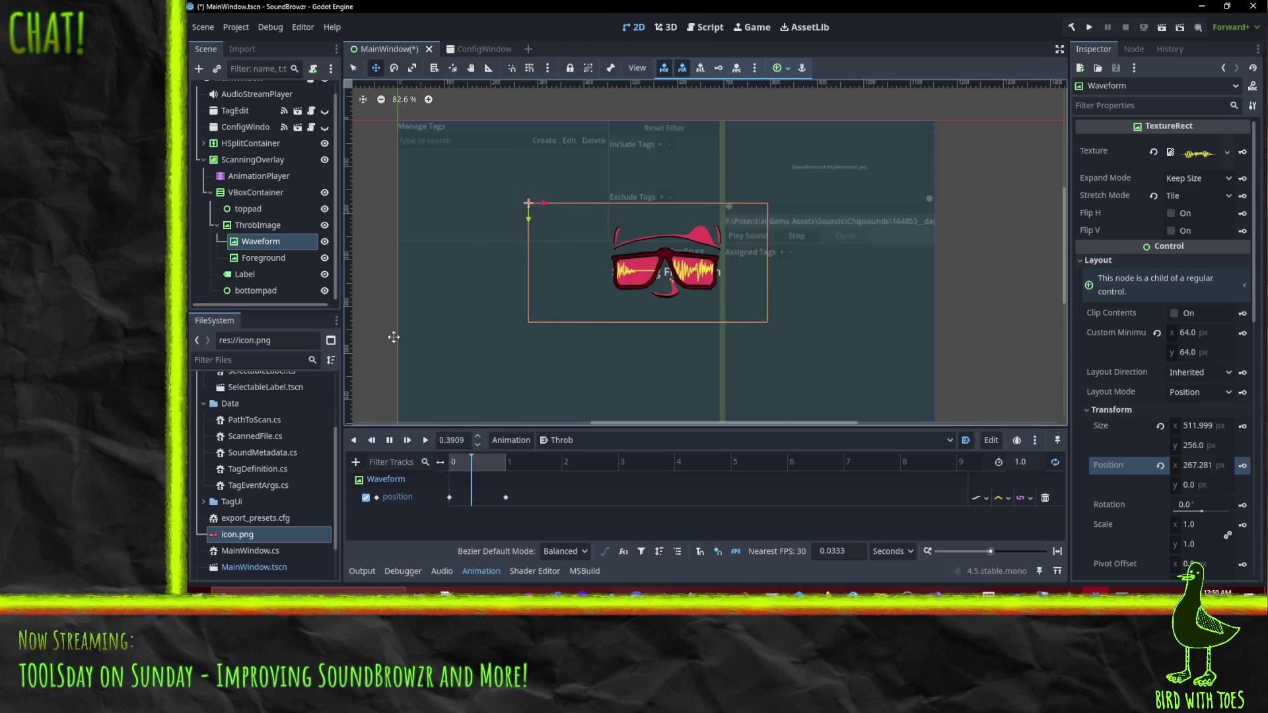
pyautogui.click(264, 223)
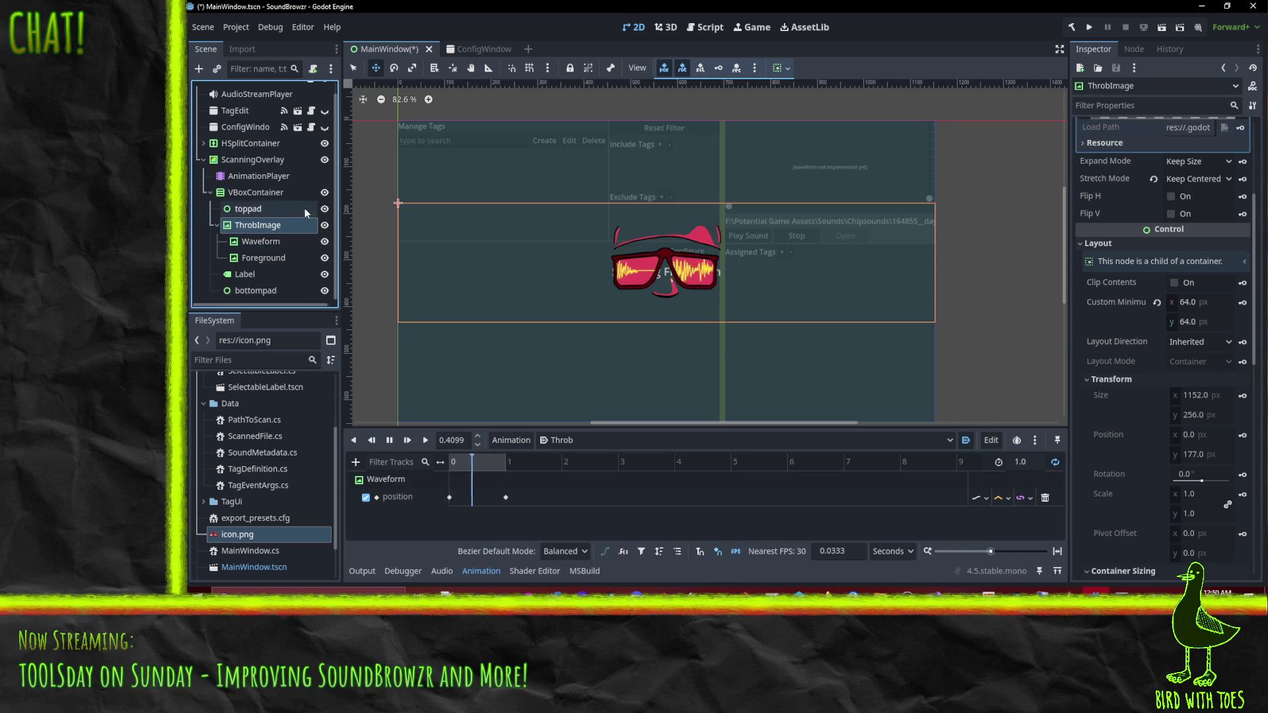
# Set ThrobImage's custom minimum height to 256.
pyautogui.scroll(-2, 672, 286)
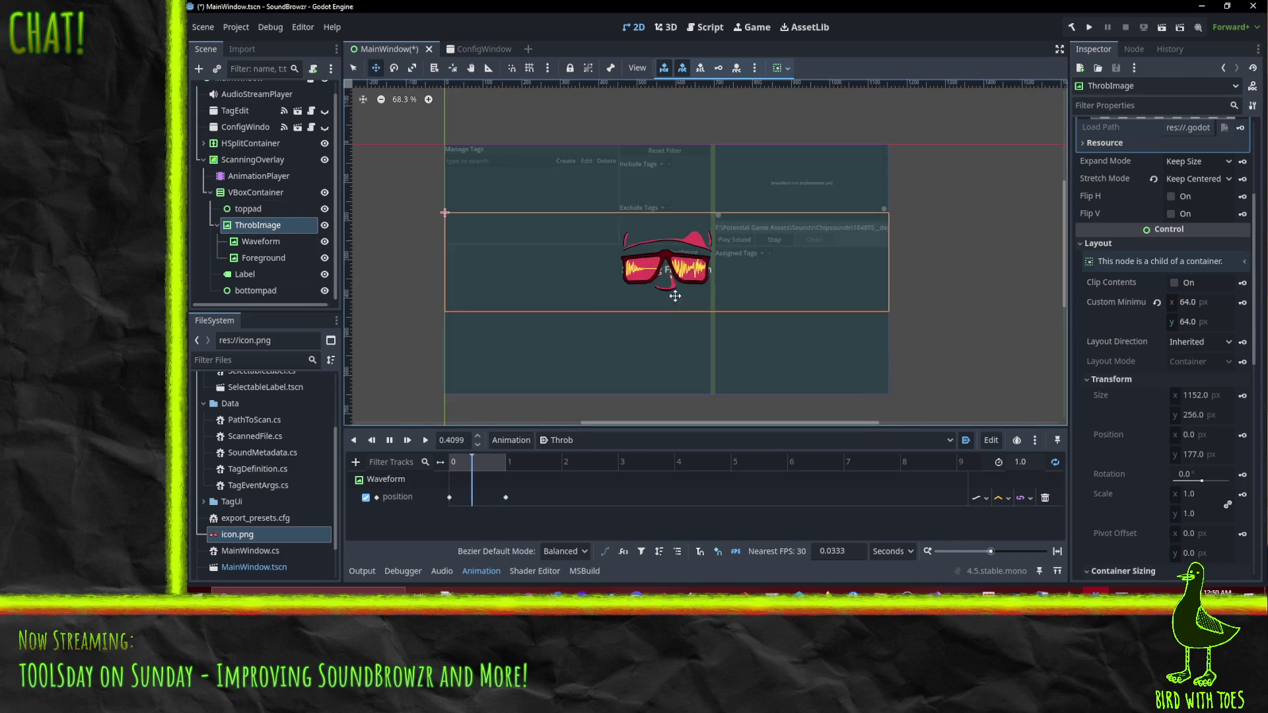
pyautogui.click(244, 274)
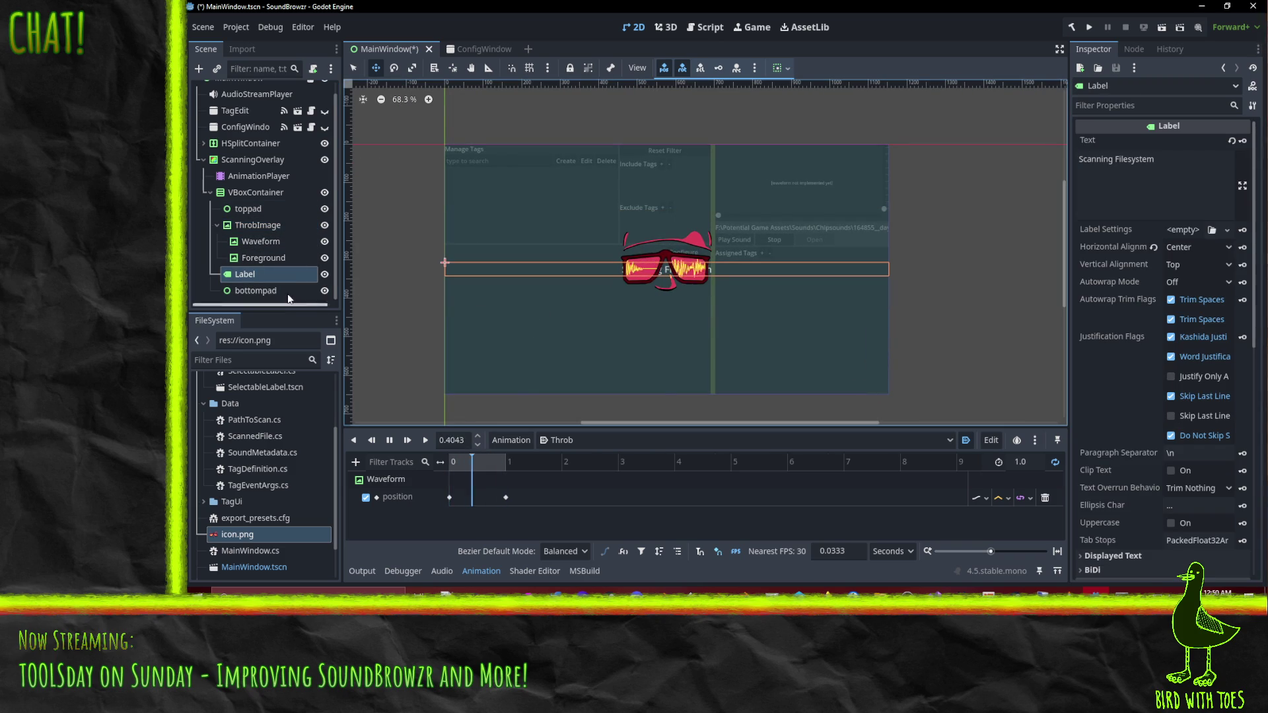
pyautogui.click(481, 268)
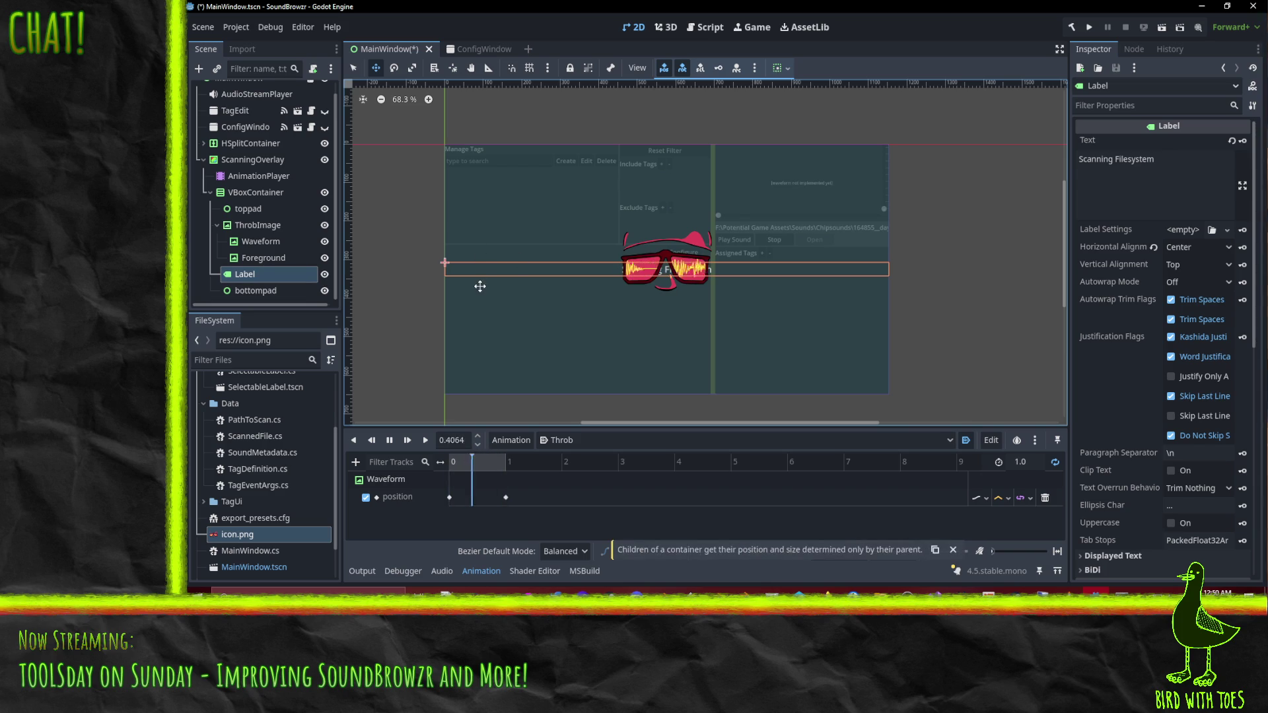
pyautogui.click(255, 224)
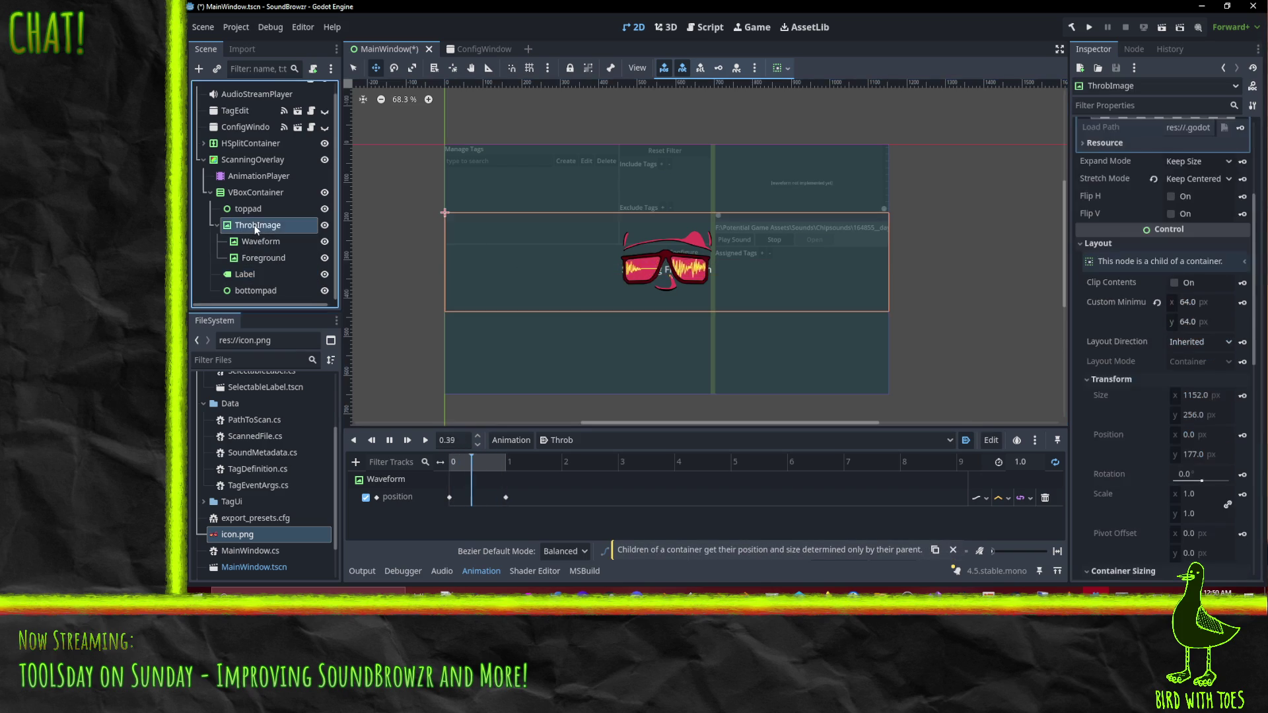
pyautogui.click(1206, 324)
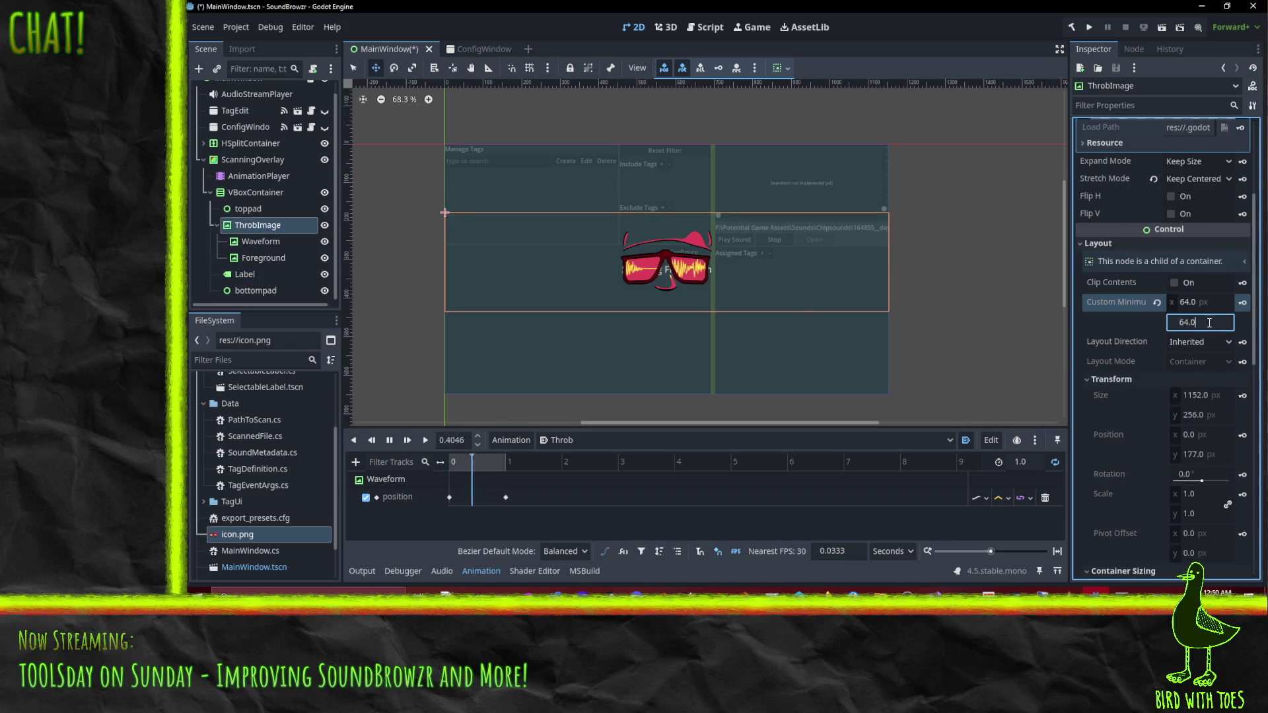
pyautogui.write('256')
pyautogui.press('Return')
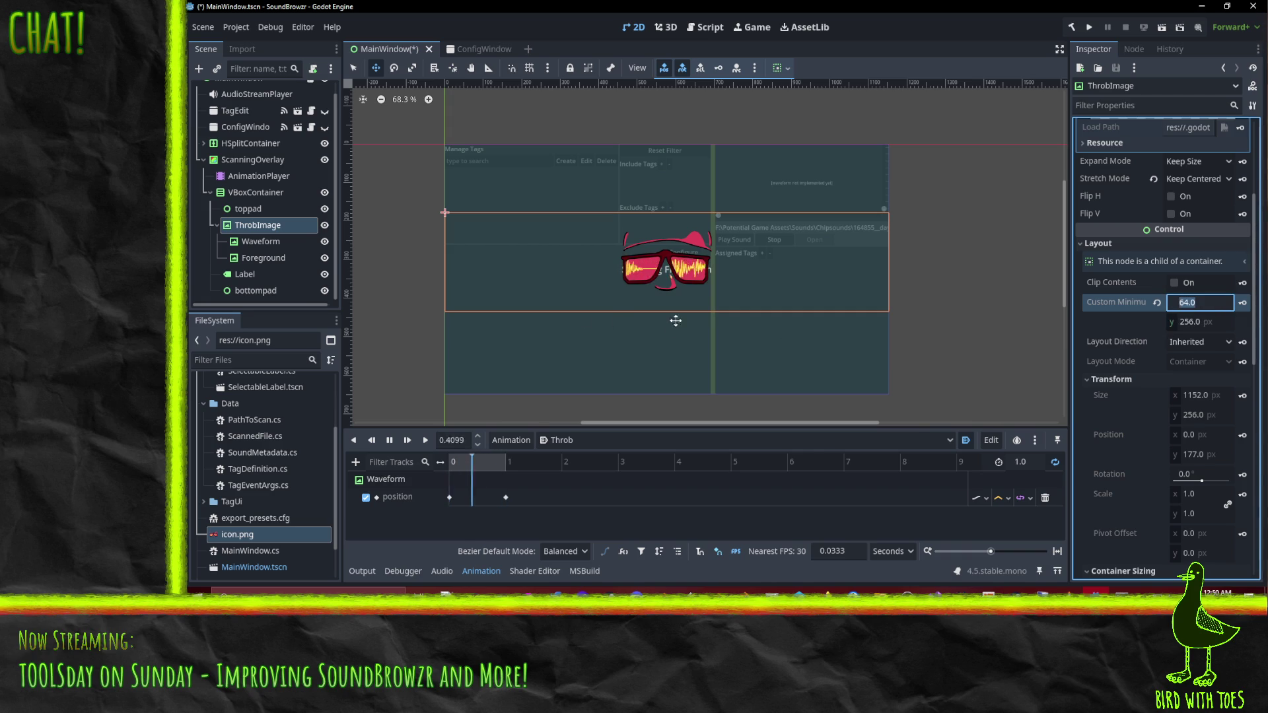
# Expand the Label's Layout section to show its size, position and sizing values.
pyautogui.click(274, 263)
pyautogui.click(264, 274)
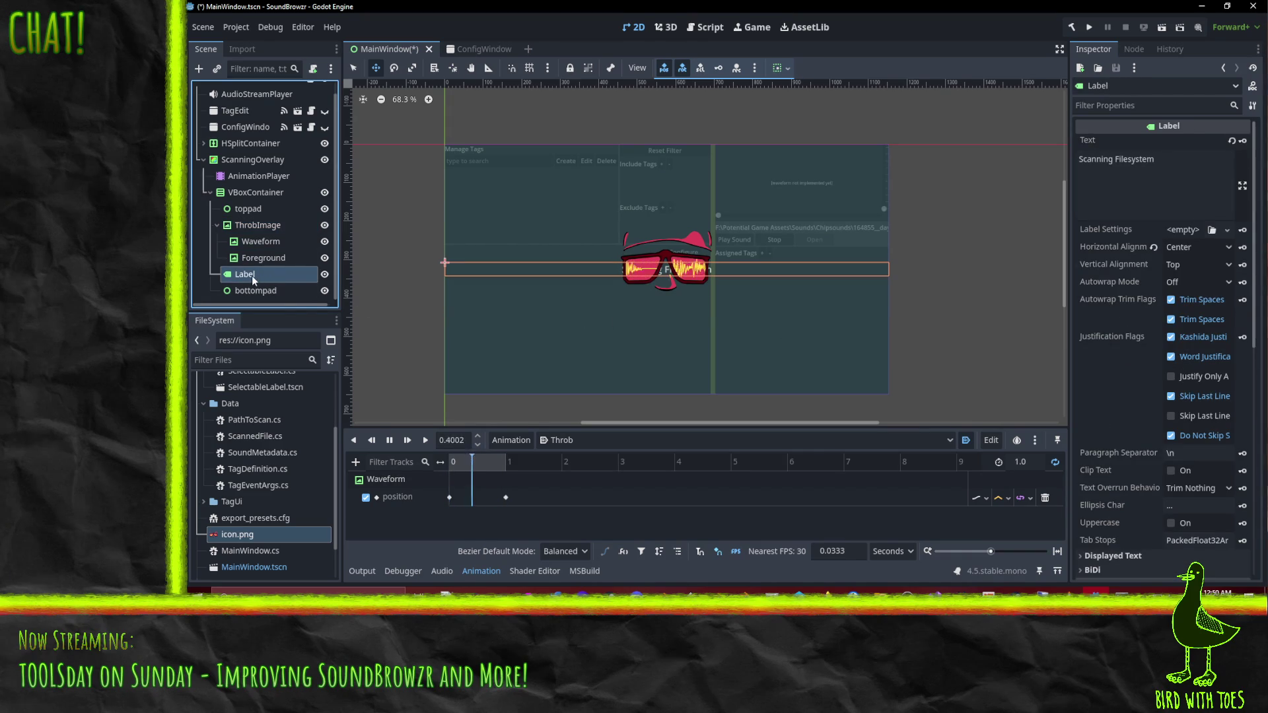
pyautogui.click(262, 226)
pyautogui.click(264, 274)
pyautogui.scroll(-4, 1123, 347)
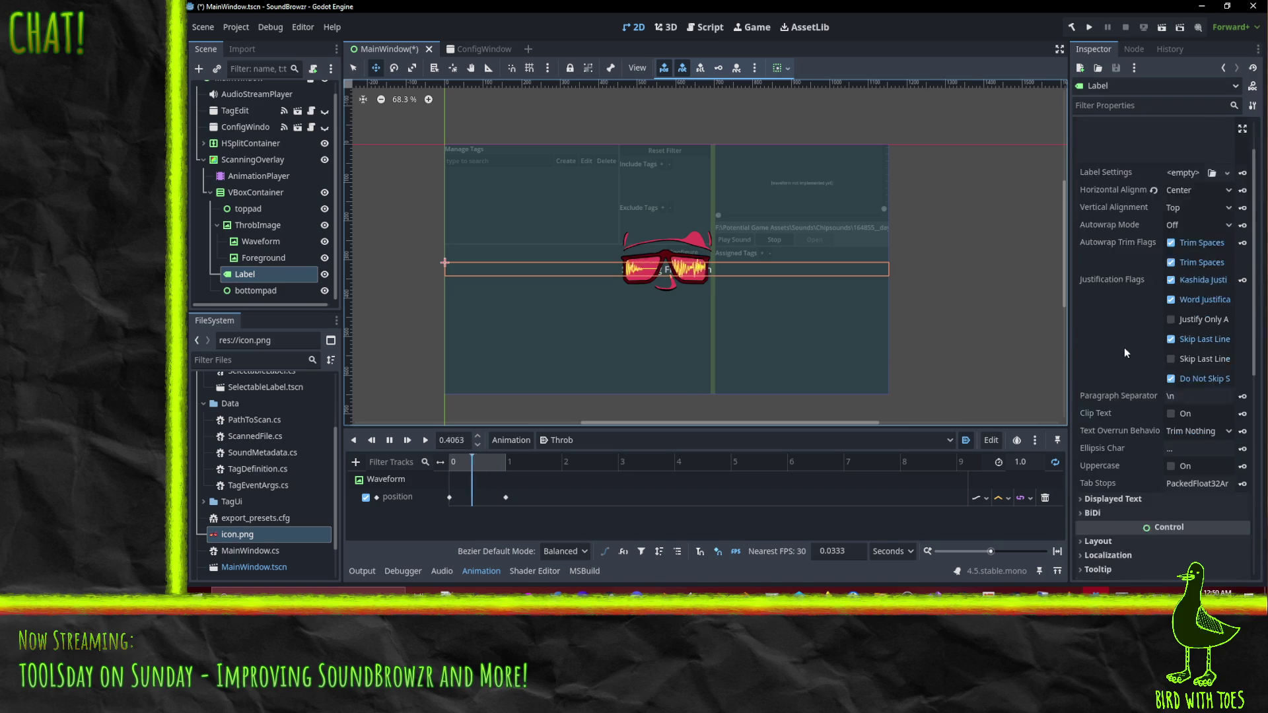
pyautogui.click(217, 225)
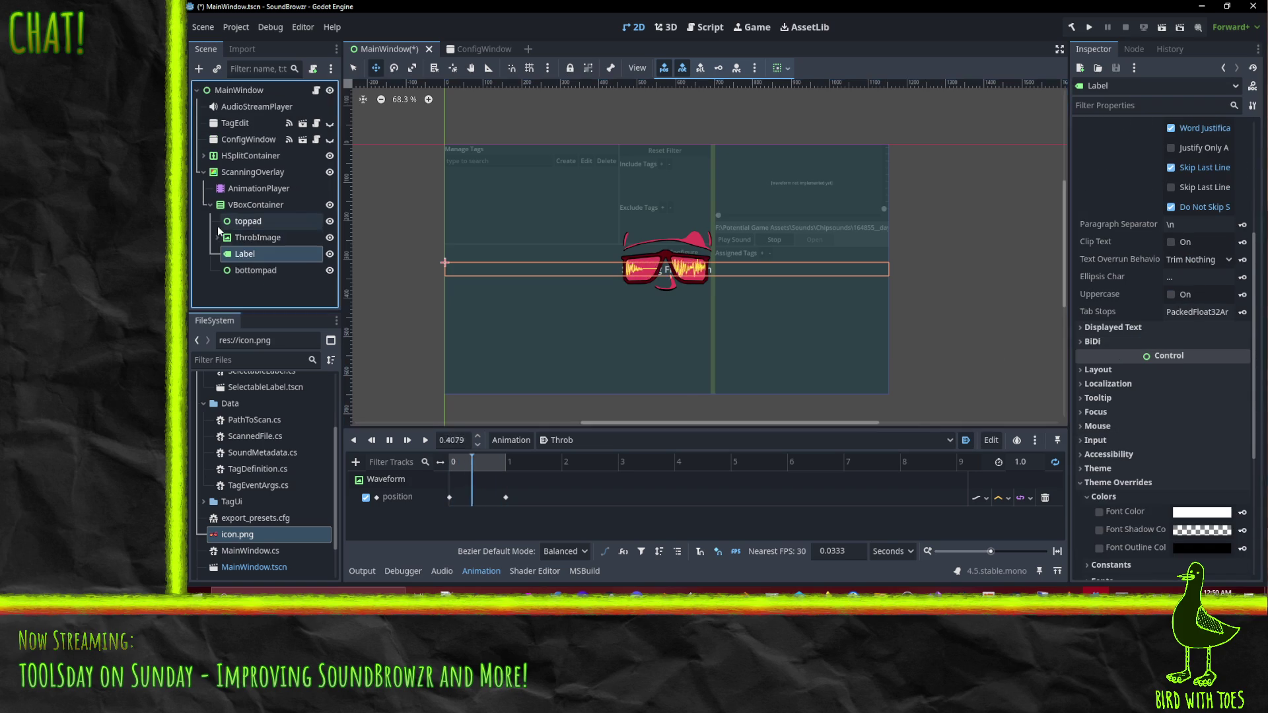
pyautogui.scroll(5, 1164, 372)
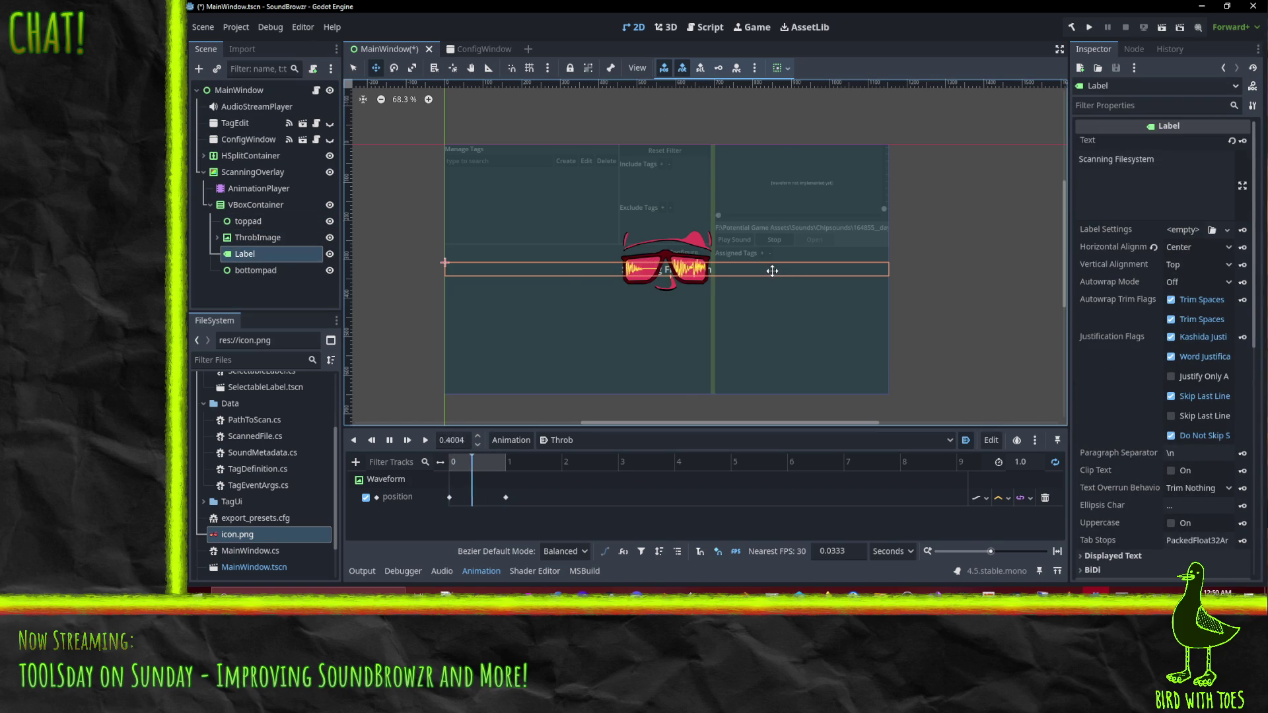
pyautogui.scroll(-5, 1128, 370)
pyautogui.click(1128, 369)
pyautogui.scroll(-1, 1119, 446)
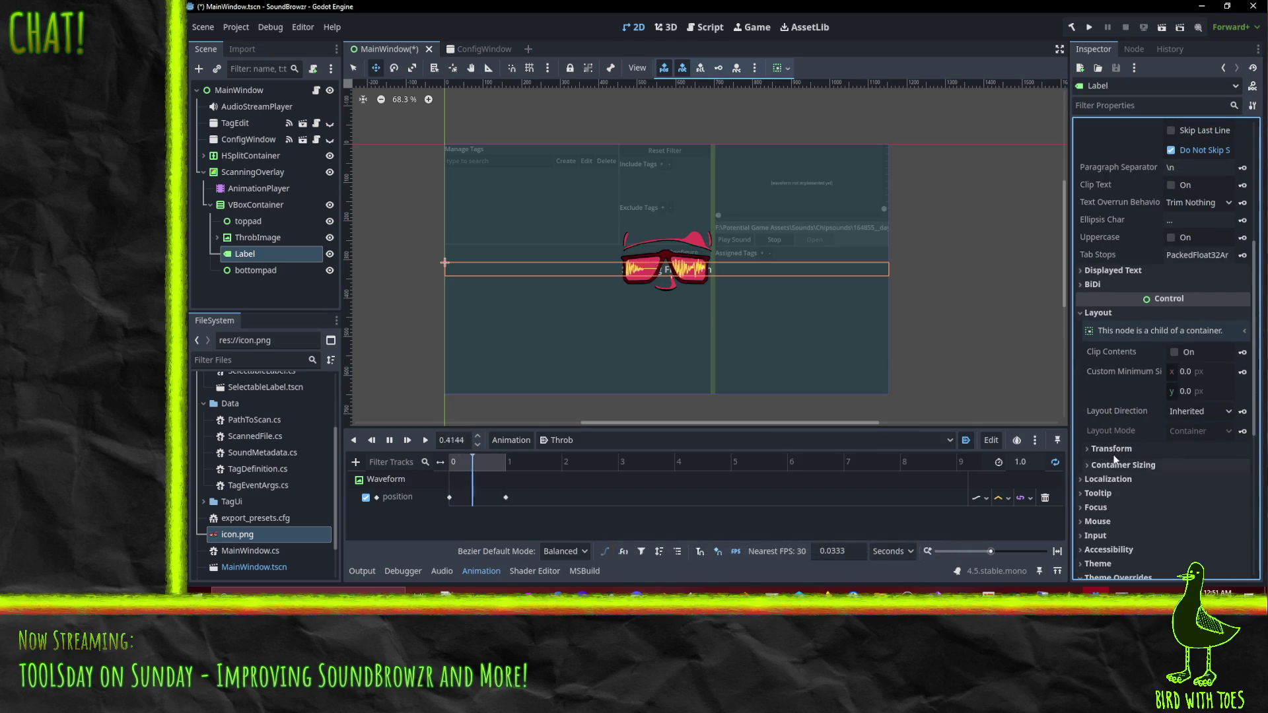
pyautogui.click(1112, 449)
pyautogui.scroll(-2, 1113, 453)
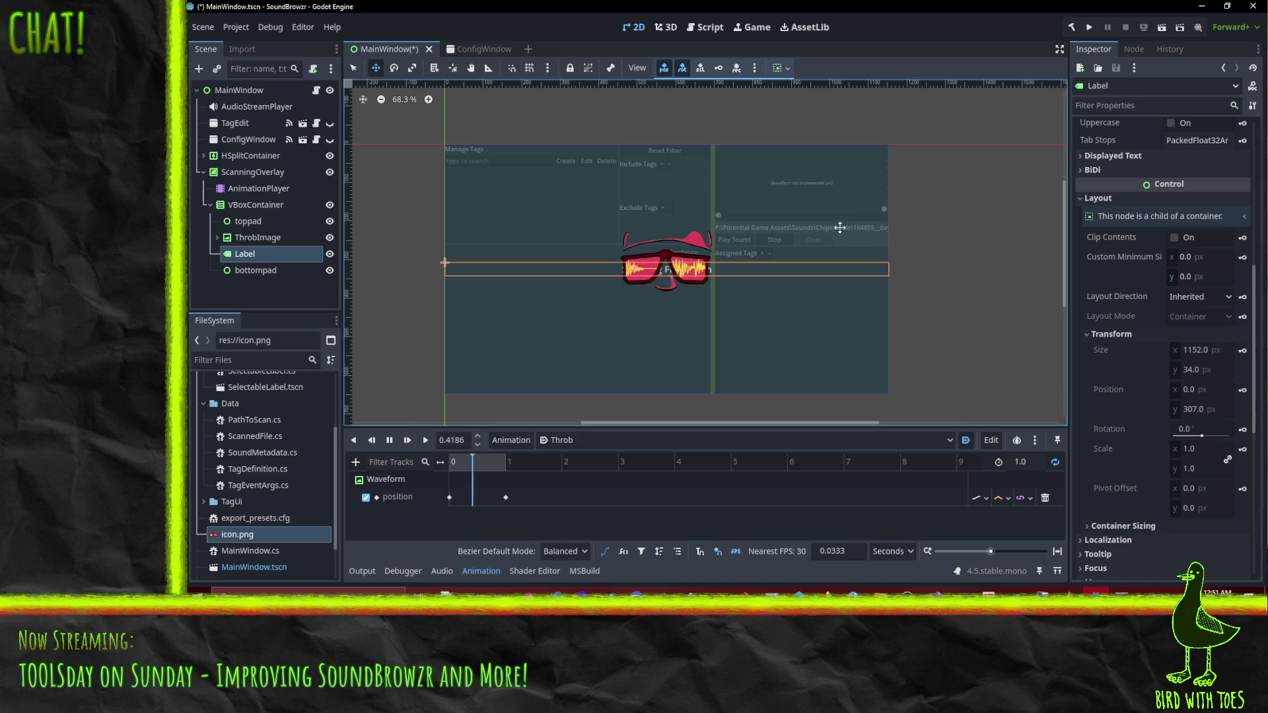
pyautogui.moveTo(253, 257)
pyautogui.mouseDown()
pyautogui.moveTo(253, 244)
pyautogui.moveTo(255, 259)
pyautogui.moveTo(310, 264)
pyautogui.mouseUp()
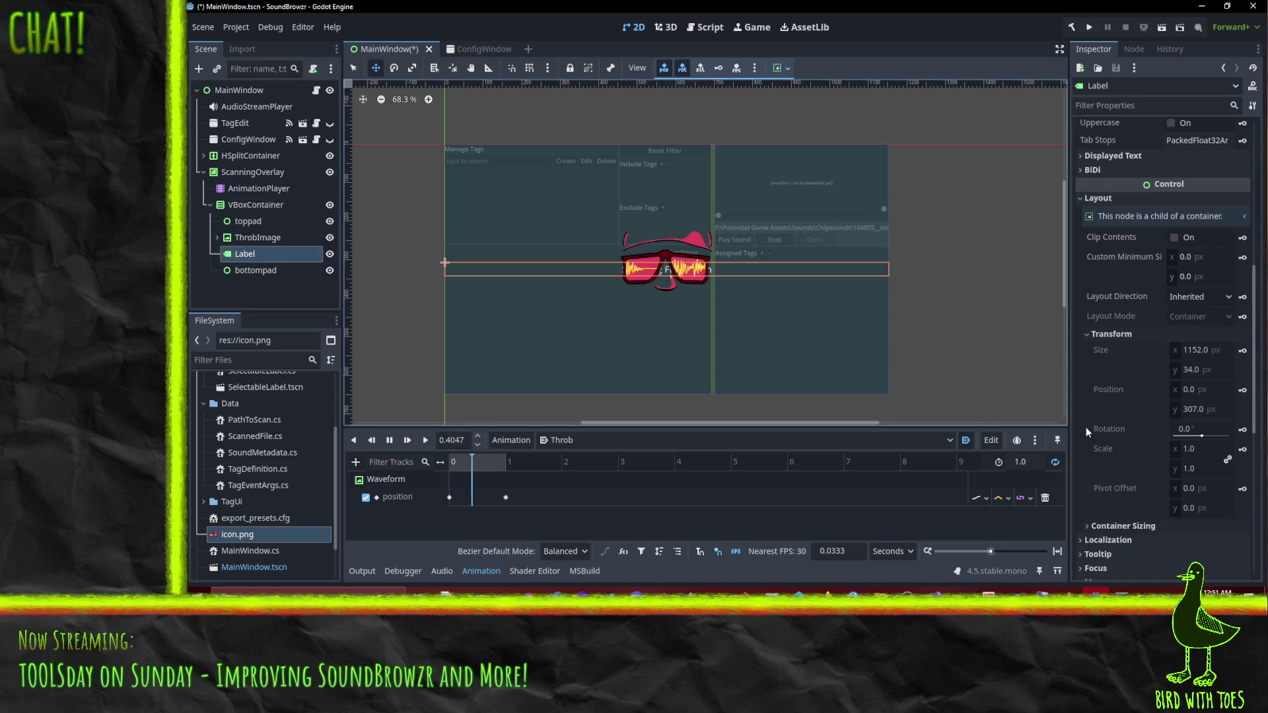
pyautogui.scroll(-2, 1122, 528)
# Set the Label's vertical container sizing to Fill, with Expand toggled on and back off.
pyautogui.click(1122, 468)
pyautogui.scroll(-2, 1168, 538)
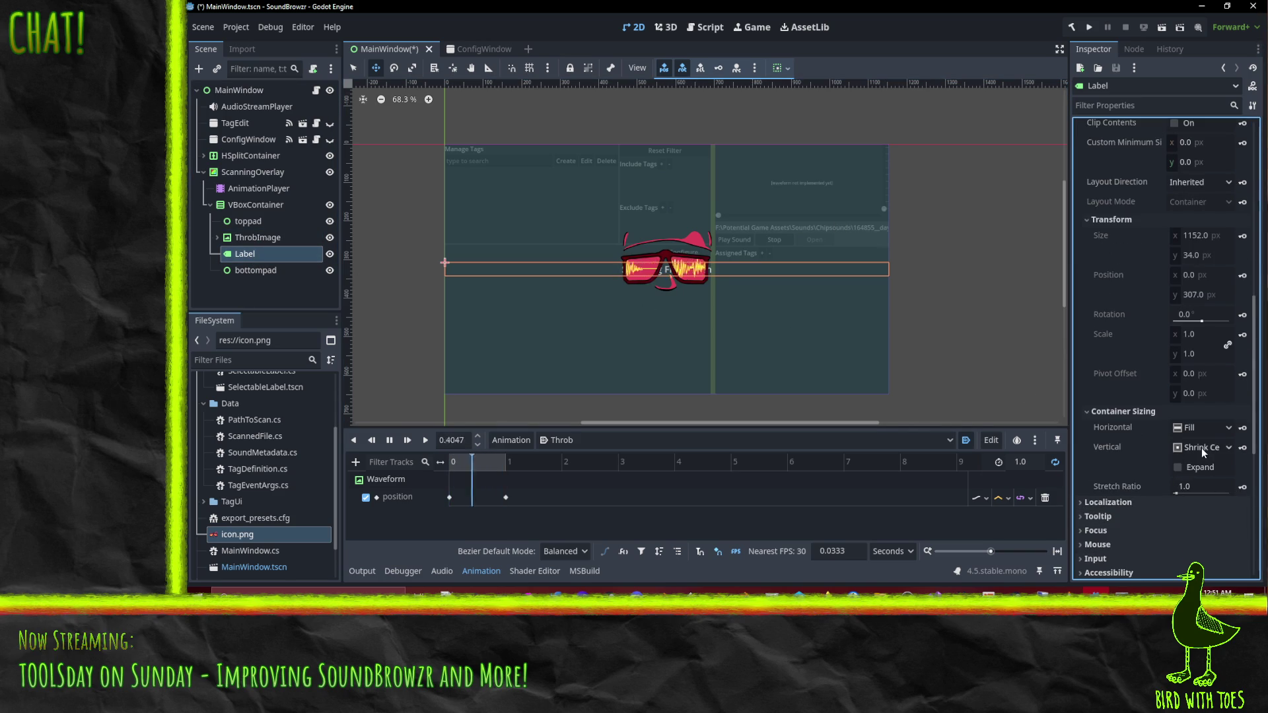
pyautogui.click(1242, 447)
pyautogui.click(777, 338)
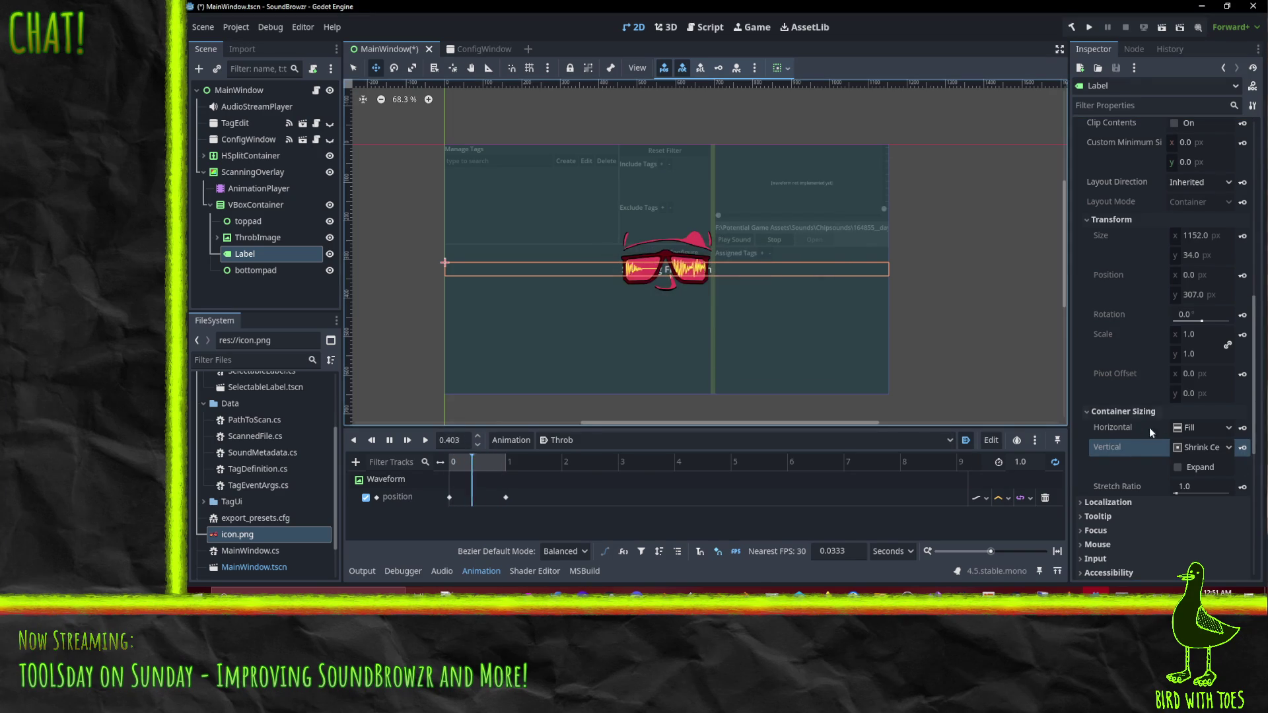
pyautogui.click(1201, 447)
pyautogui.click(1201, 466)
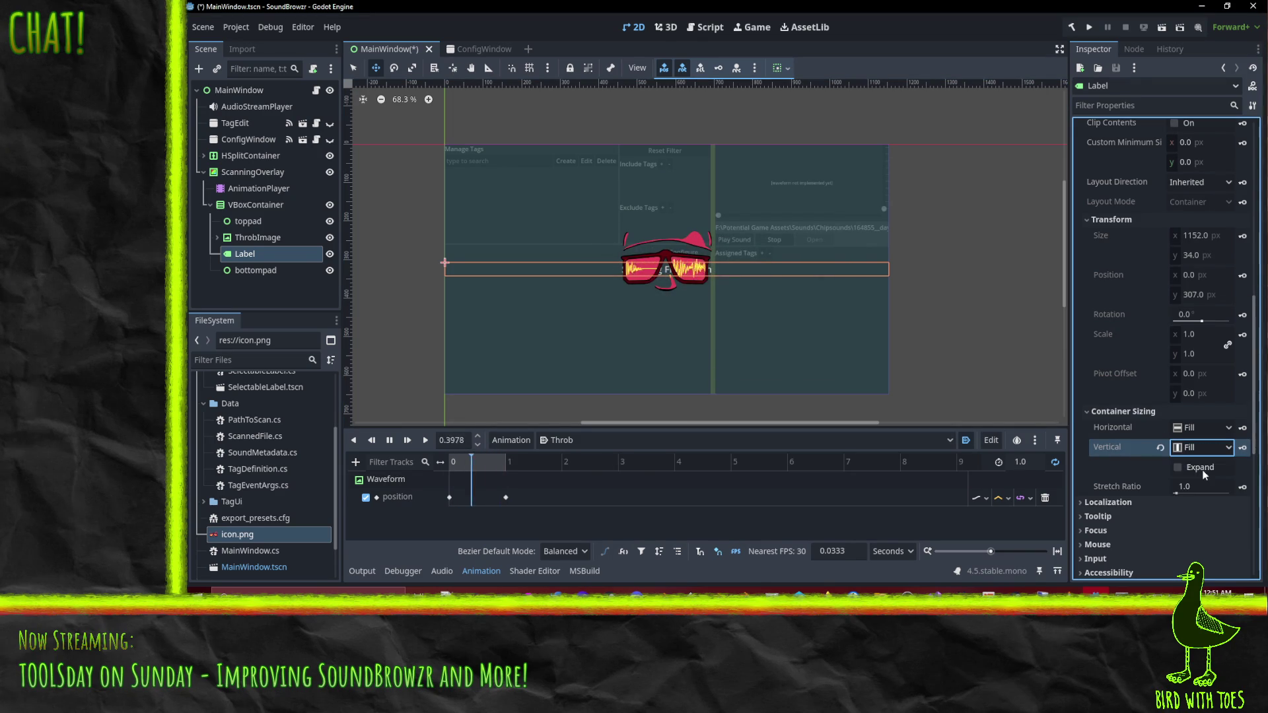
pyautogui.click(1218, 449)
pyautogui.click(1194, 466)
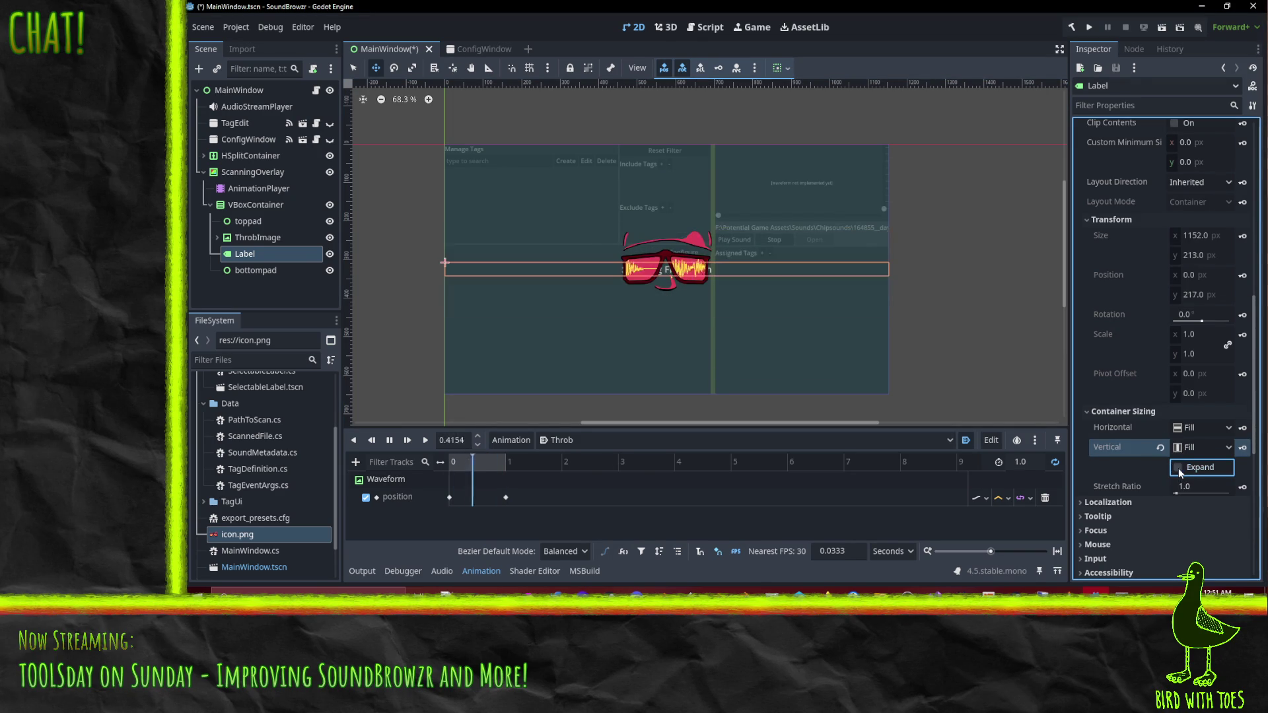
pyautogui.click(1179, 468)
pyautogui.click(1179, 468)
pyautogui.click(1222, 449)
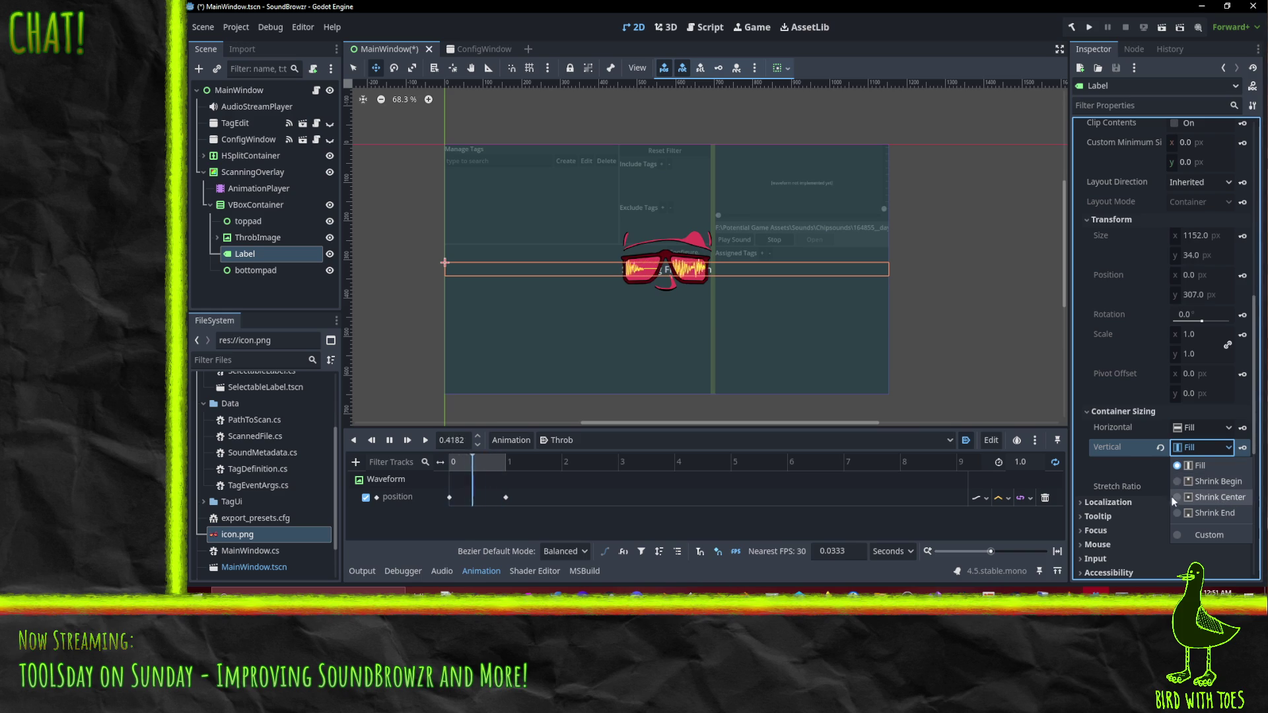
pyautogui.click(277, 205)
pyautogui.click(257, 237)
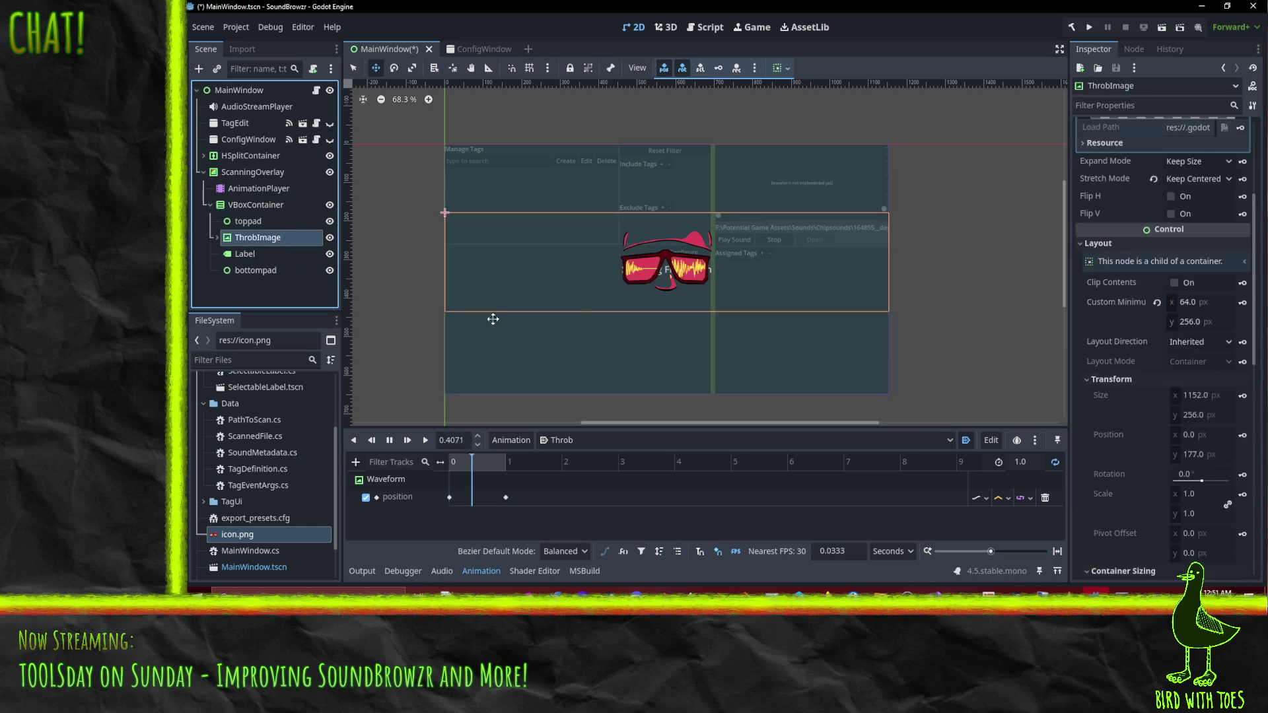
# Uncheck ThrobImage's Top Level visibility option so the label text shows over the sunglasses.
pyautogui.scroll(-10, 1161, 377)
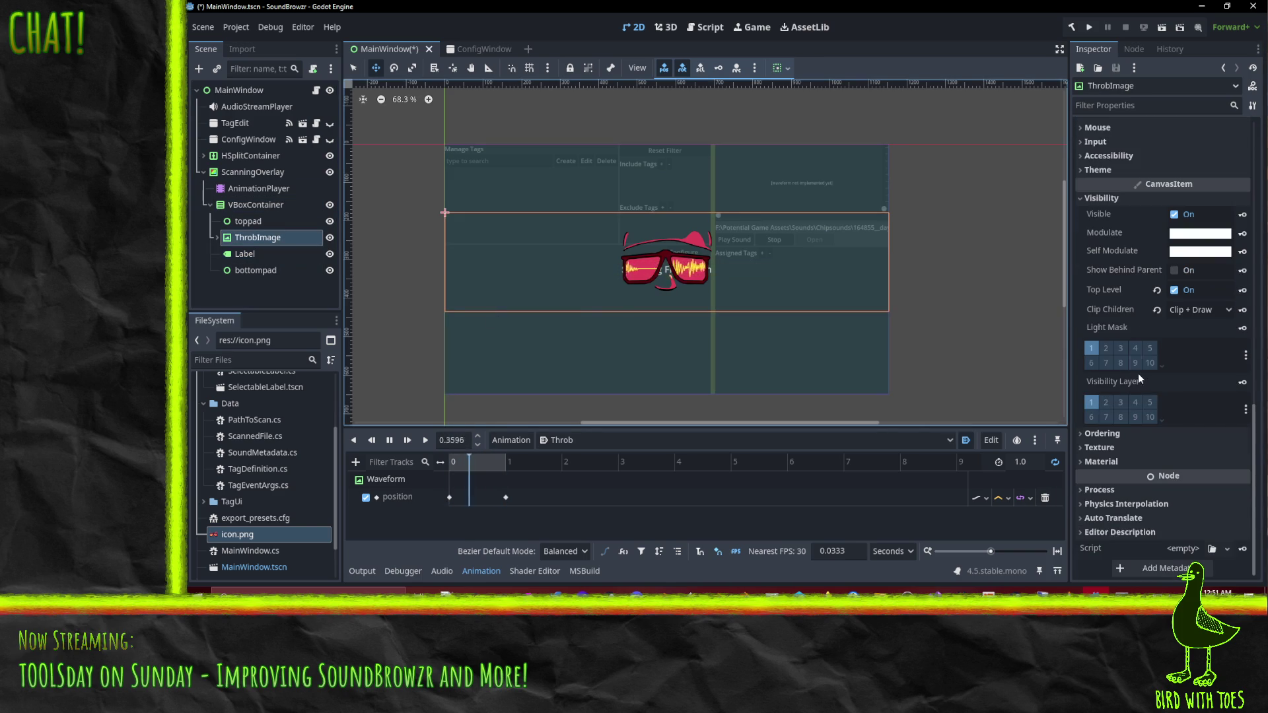
pyautogui.click(1175, 214)
pyautogui.click(1175, 214)
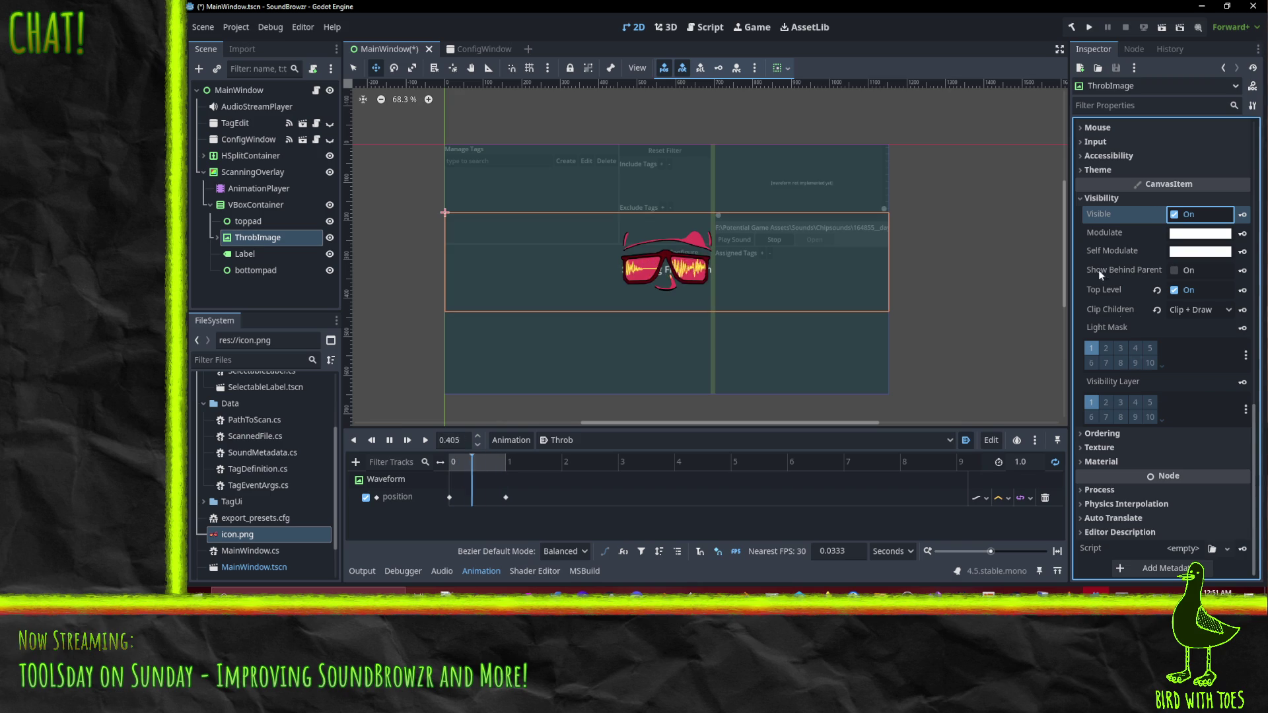
pyautogui.click(1171, 271)
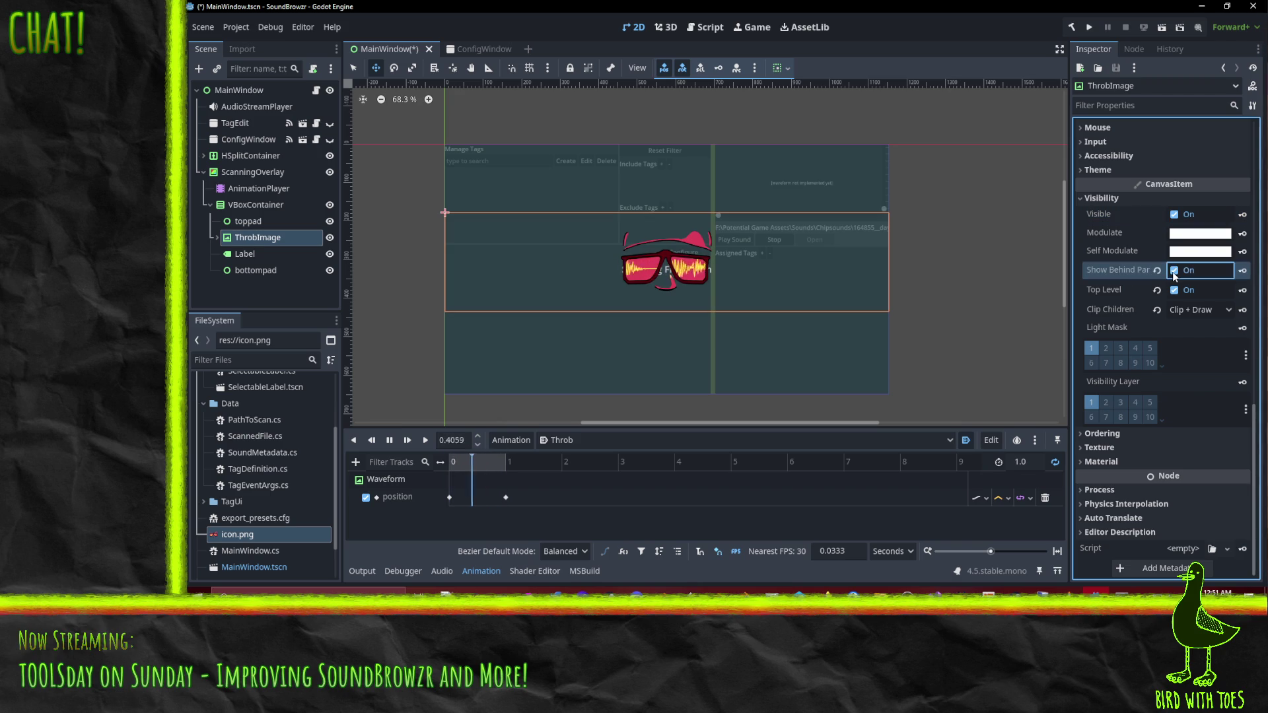
pyautogui.click(1179, 289)
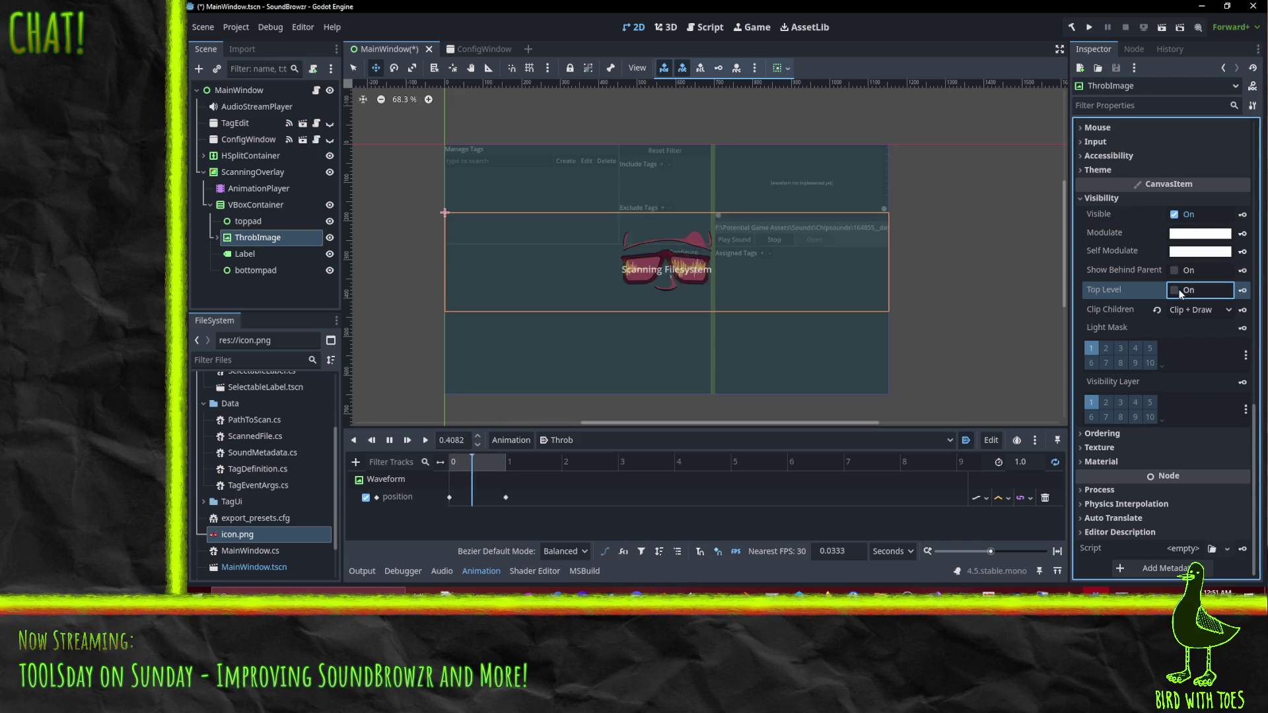
pyautogui.click(991, 343)
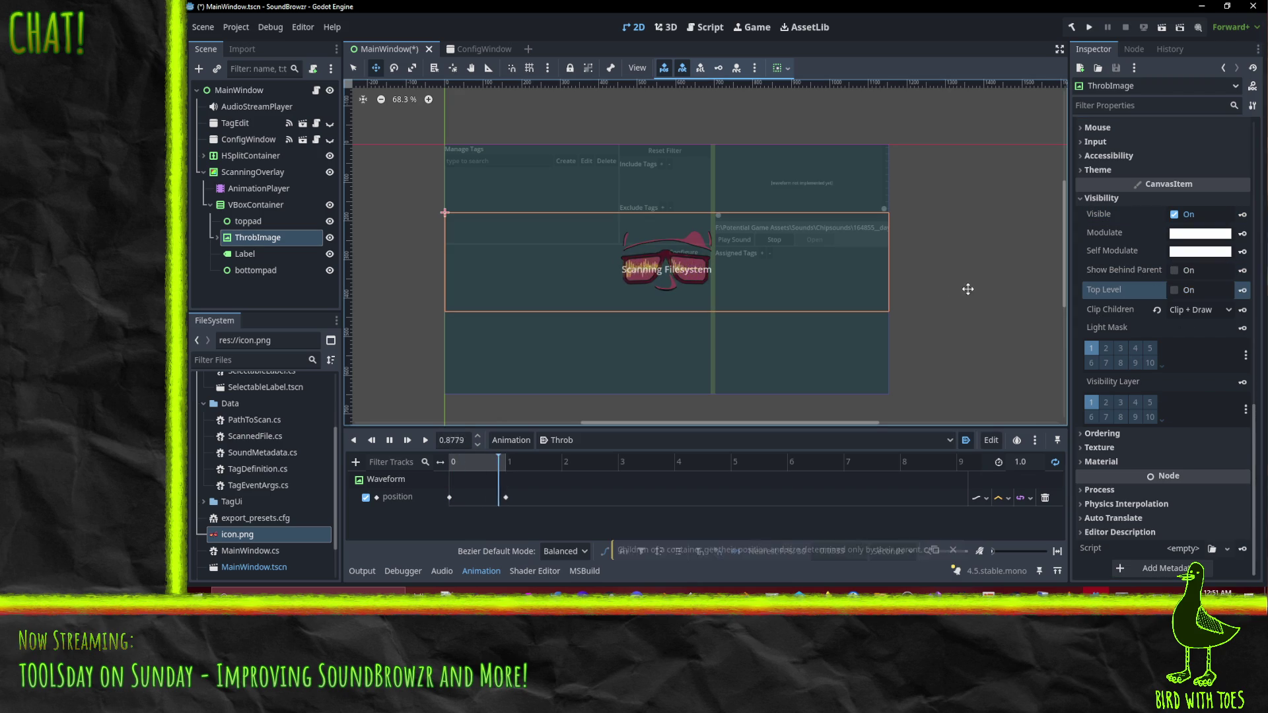
pyautogui.click(272, 253)
pyautogui.scroll(-5, 1139, 350)
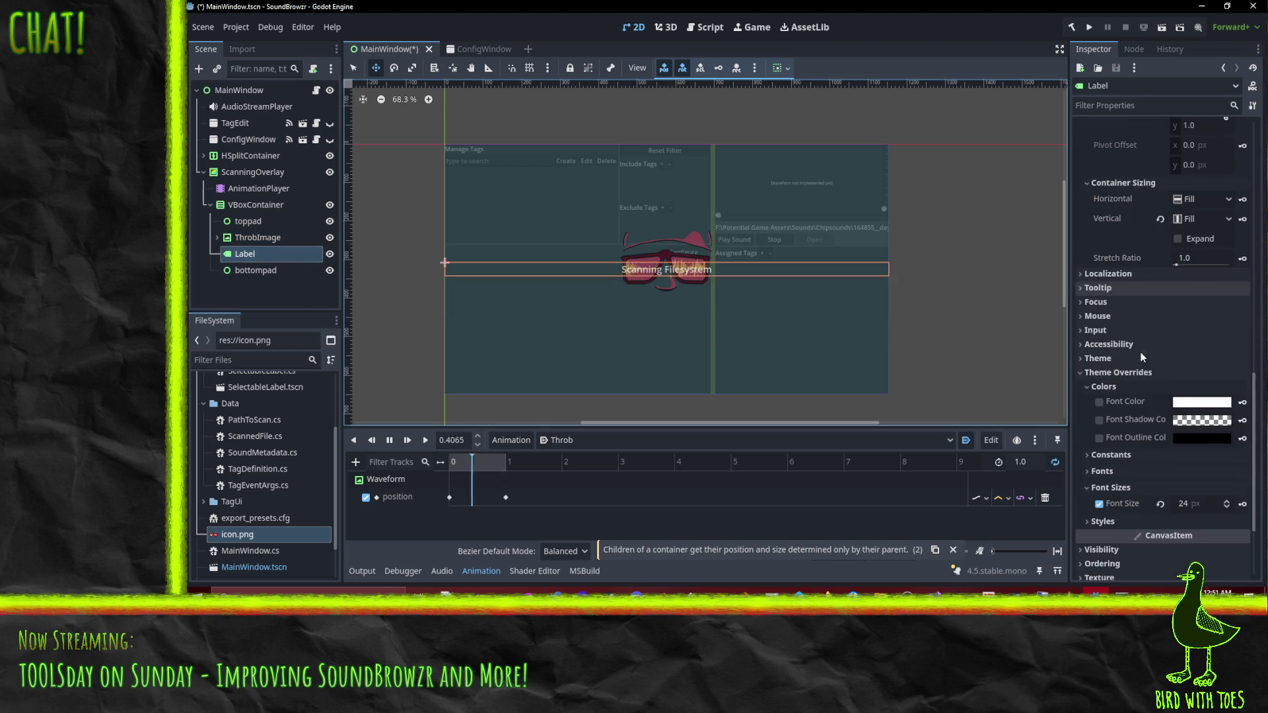
# Change the Label's font size override to 32, then back to 24.
pyautogui.click(1111, 408)
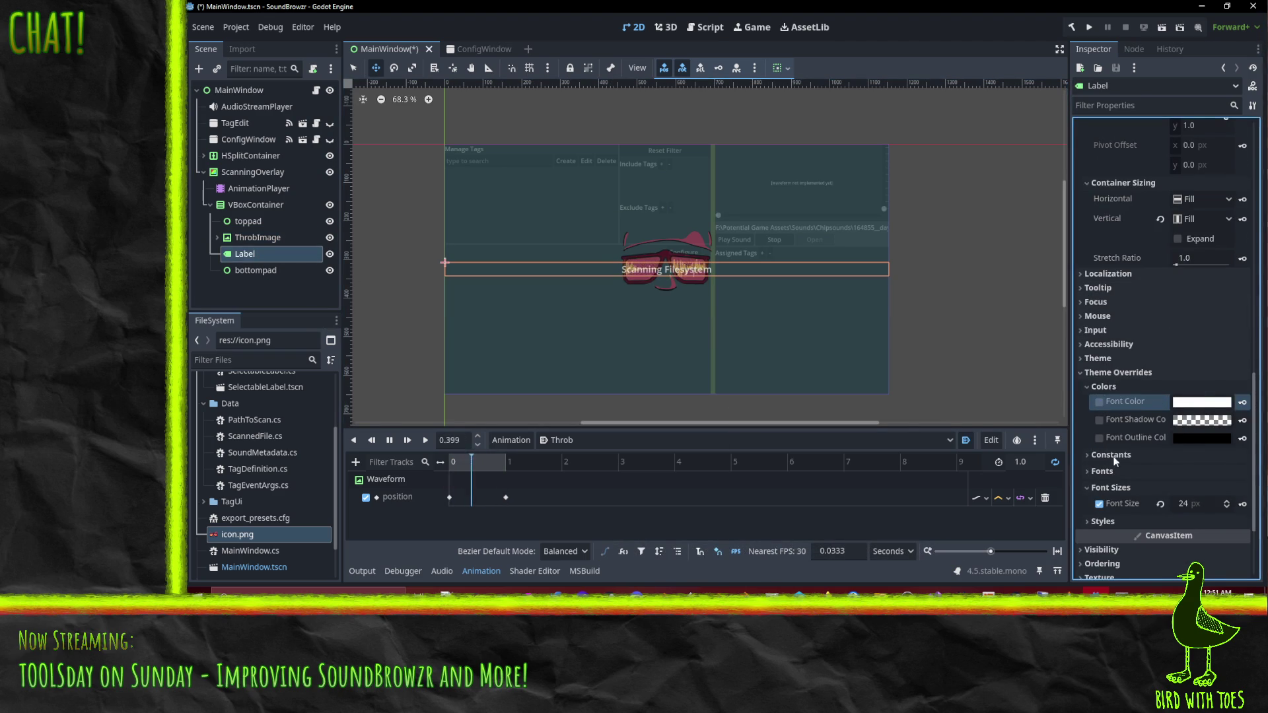
pyautogui.click(1203, 504)
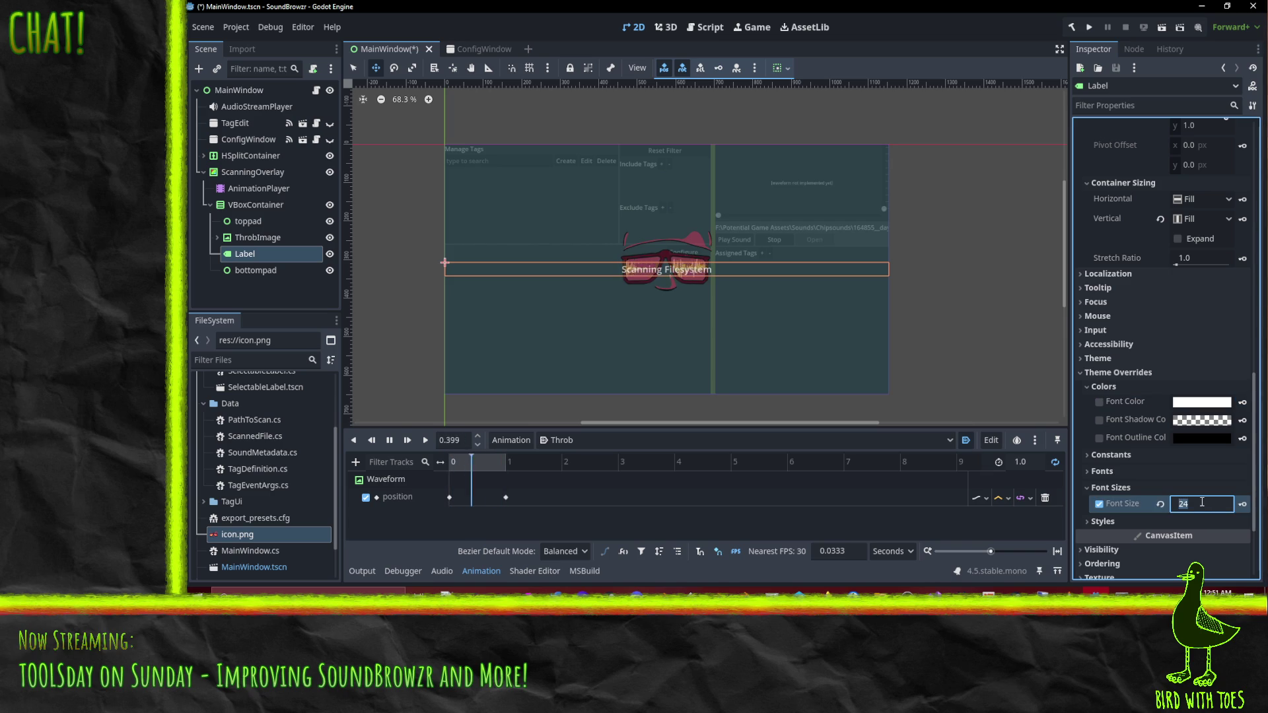
pyautogui.write('32')
pyautogui.press('Return')
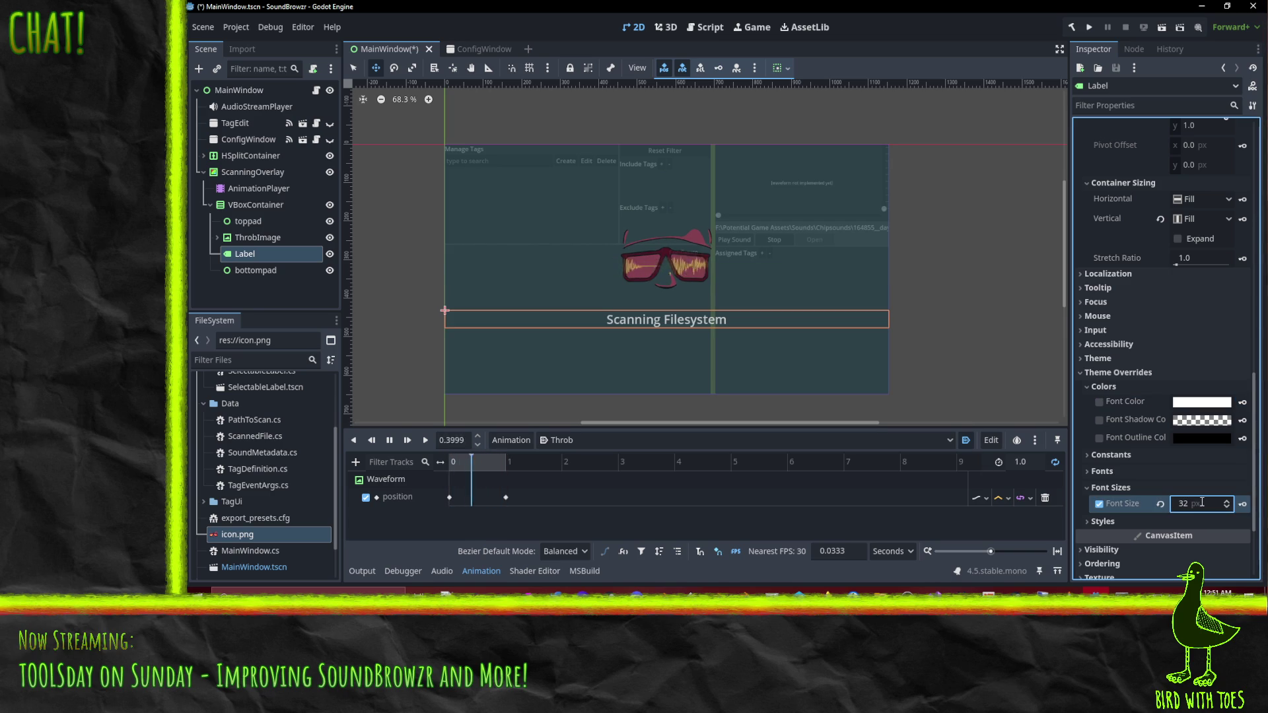
pyautogui.write('24')
pyautogui.press('Return')
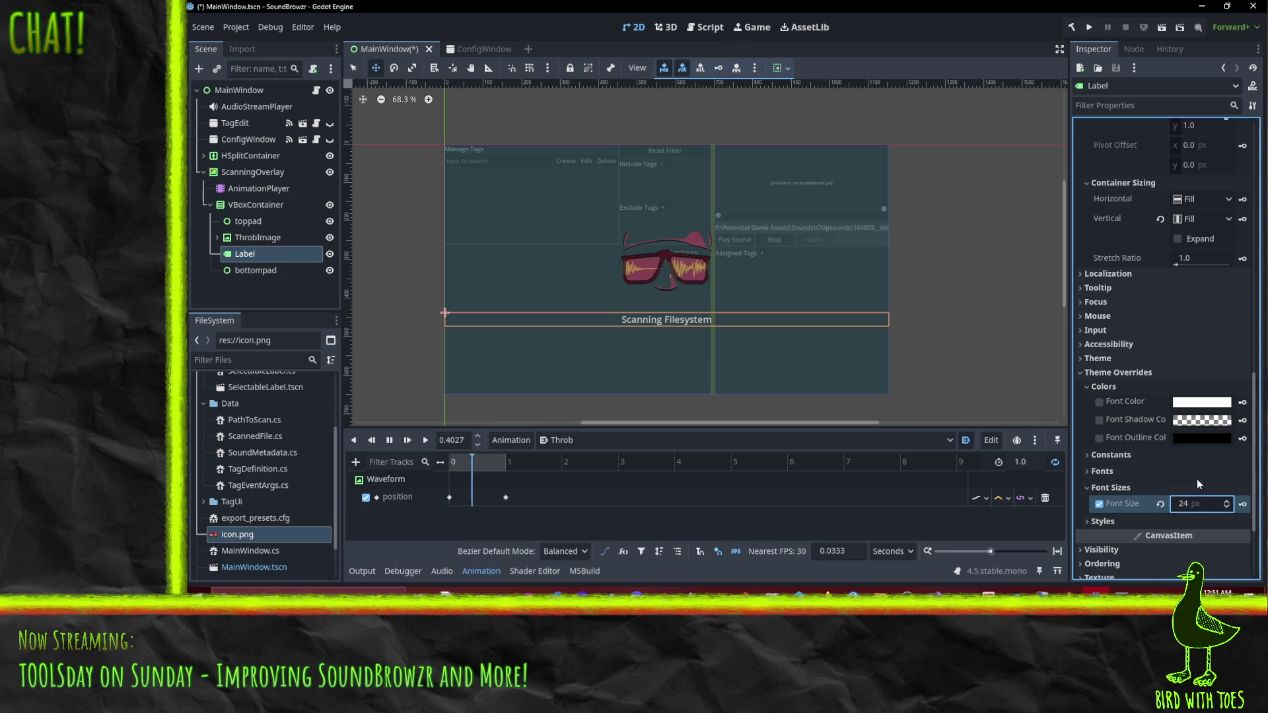
pyautogui.click(261, 237)
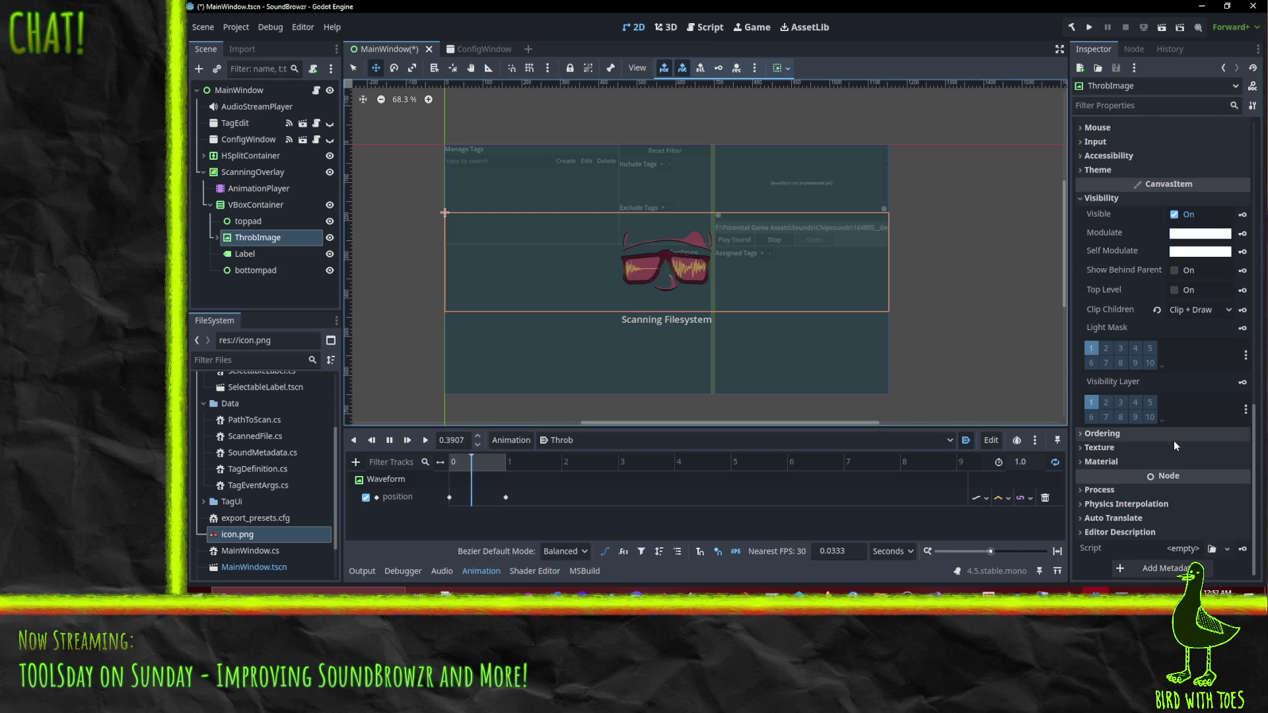
# Toggle ThrobImage's Top Level on and back off, save MainWindow.tscn, and run the project.
pyautogui.click(1174, 290)
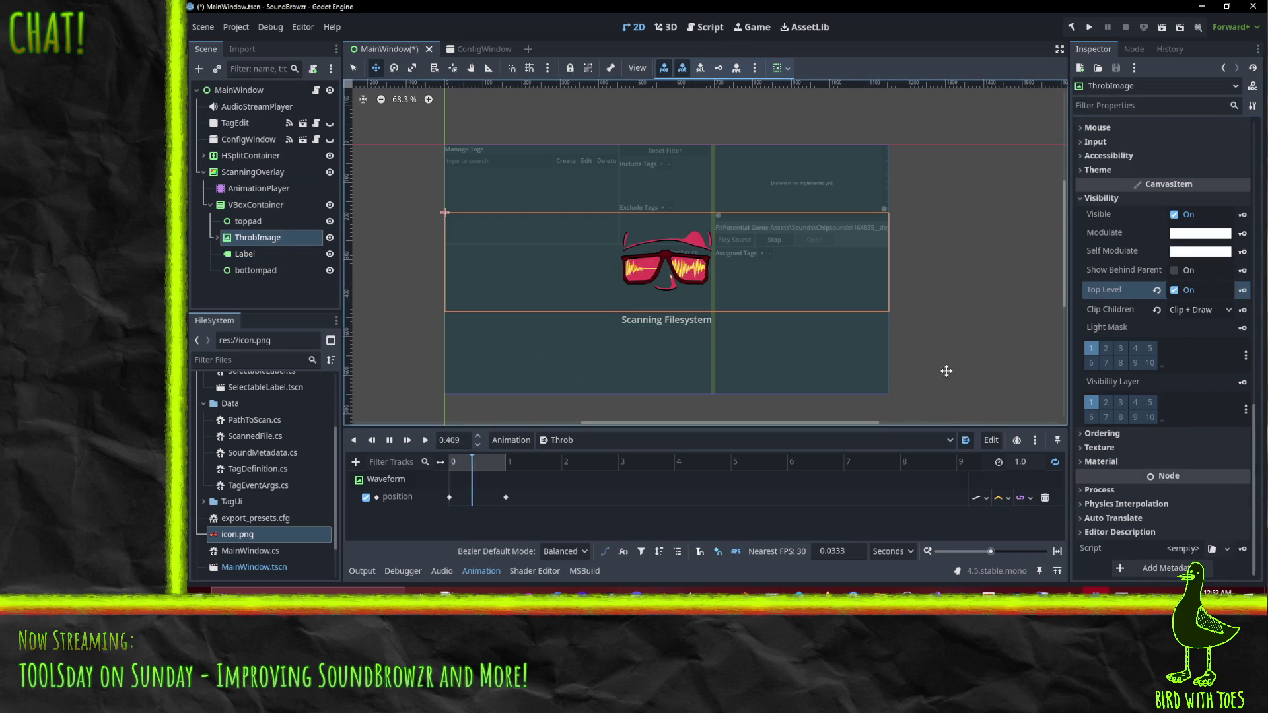
pyautogui.click(994, 368)
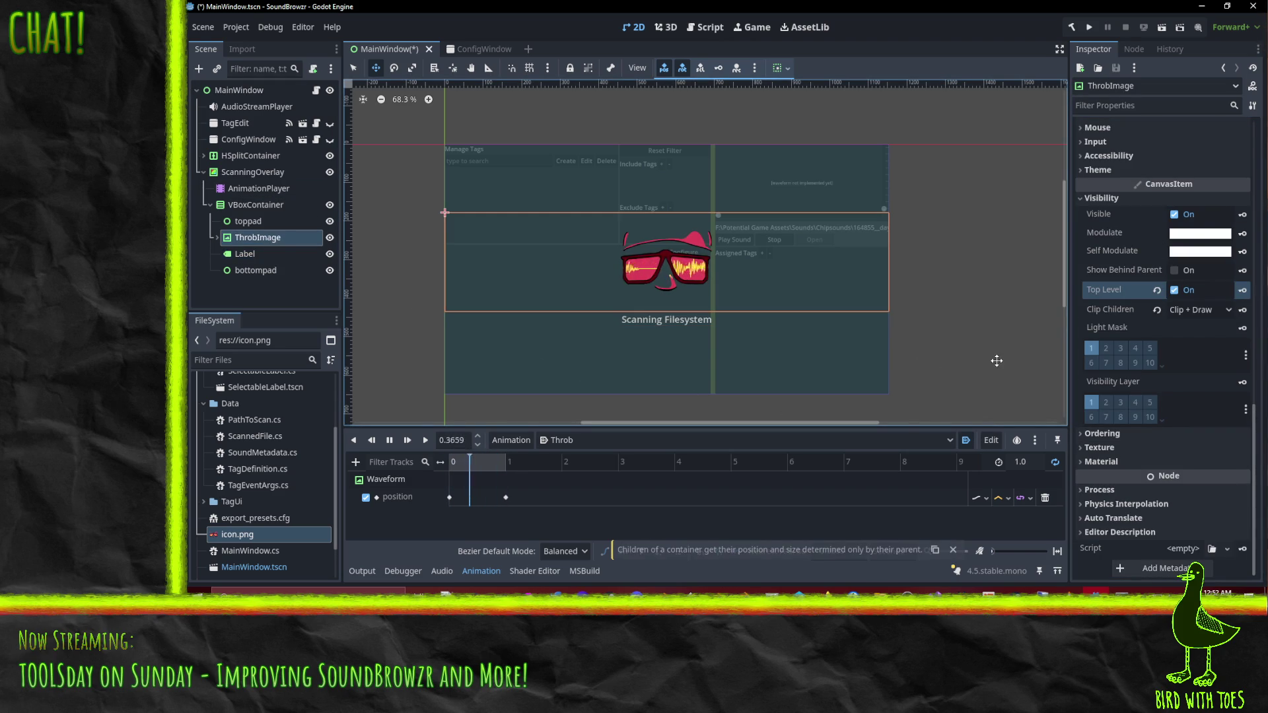
pyautogui.click(1174, 290)
pyautogui.hotkey('ctrl', 's')
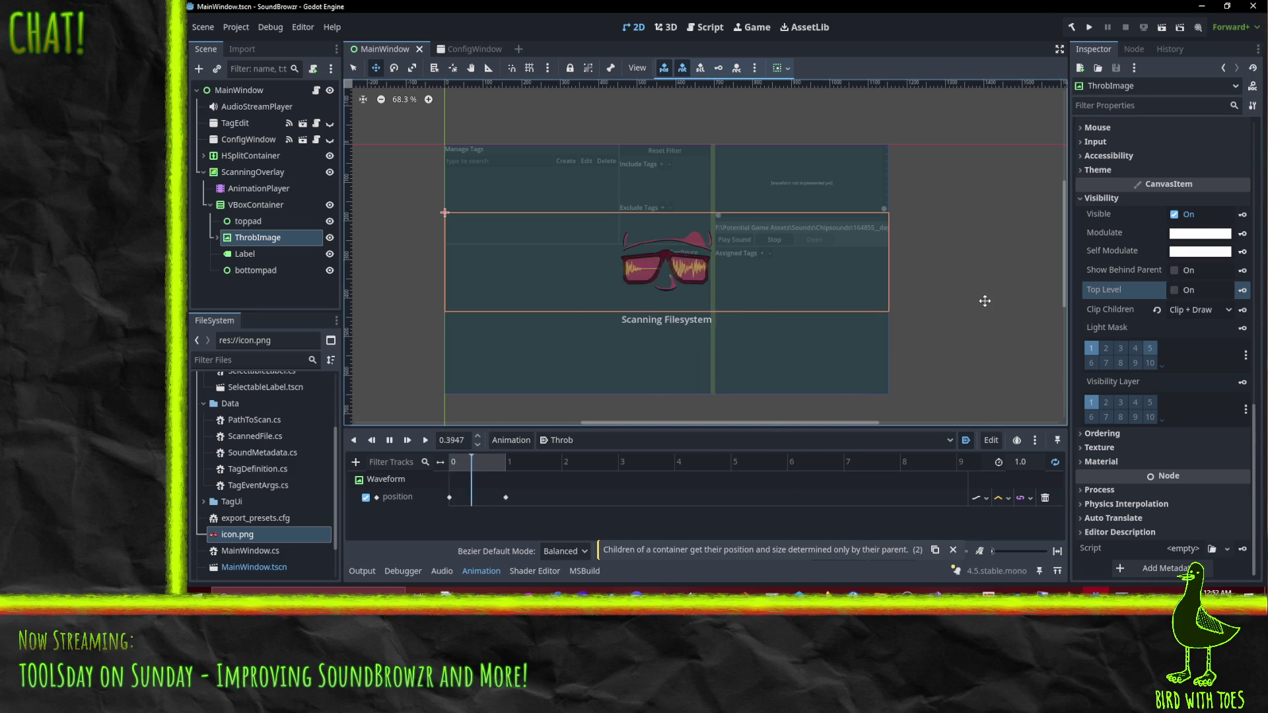
pyautogui.press('F5')
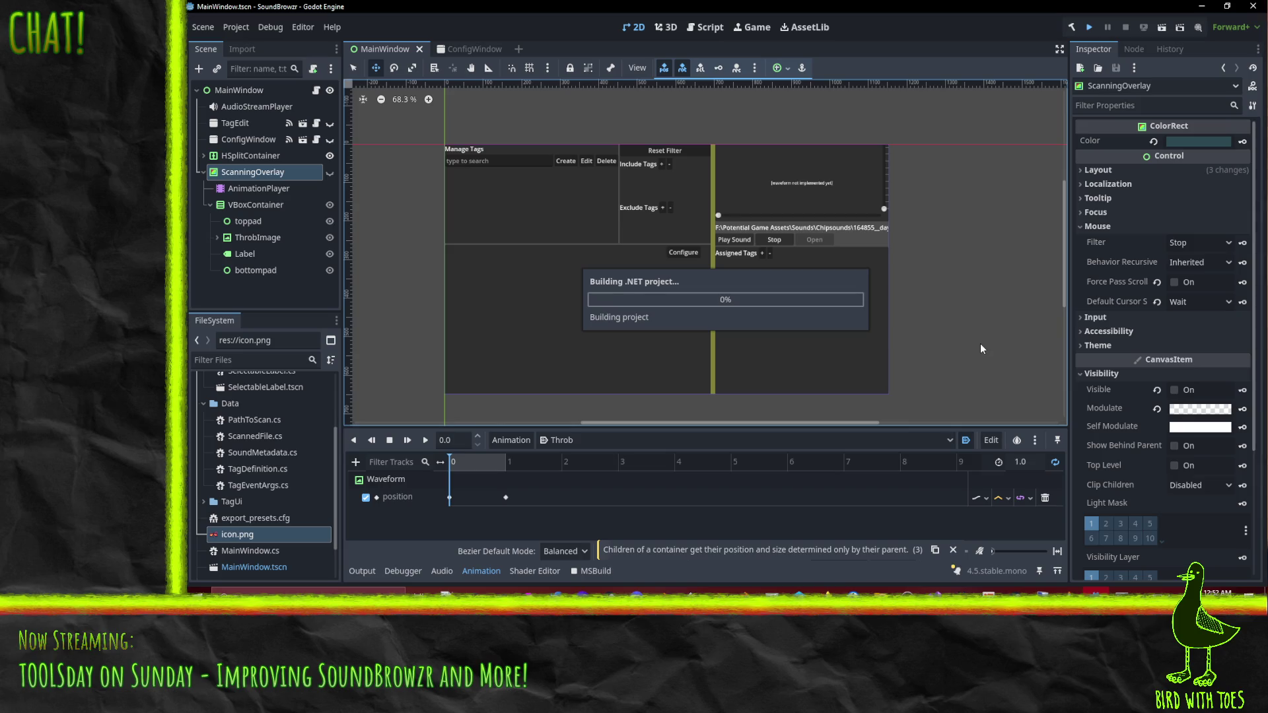
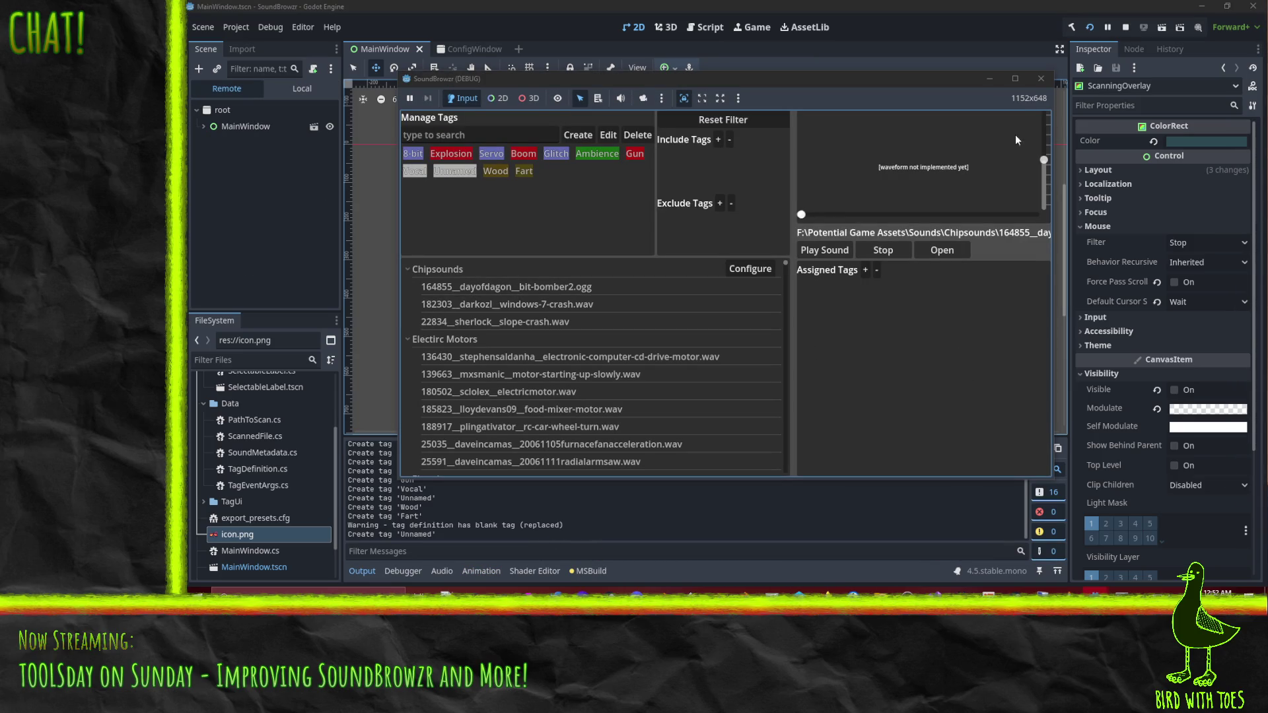
# Stop the SoundBrowzr debug run in Godot and bring Visual Studio's MainWindow.cs forward, maximized.
pyautogui.click(1041, 79)
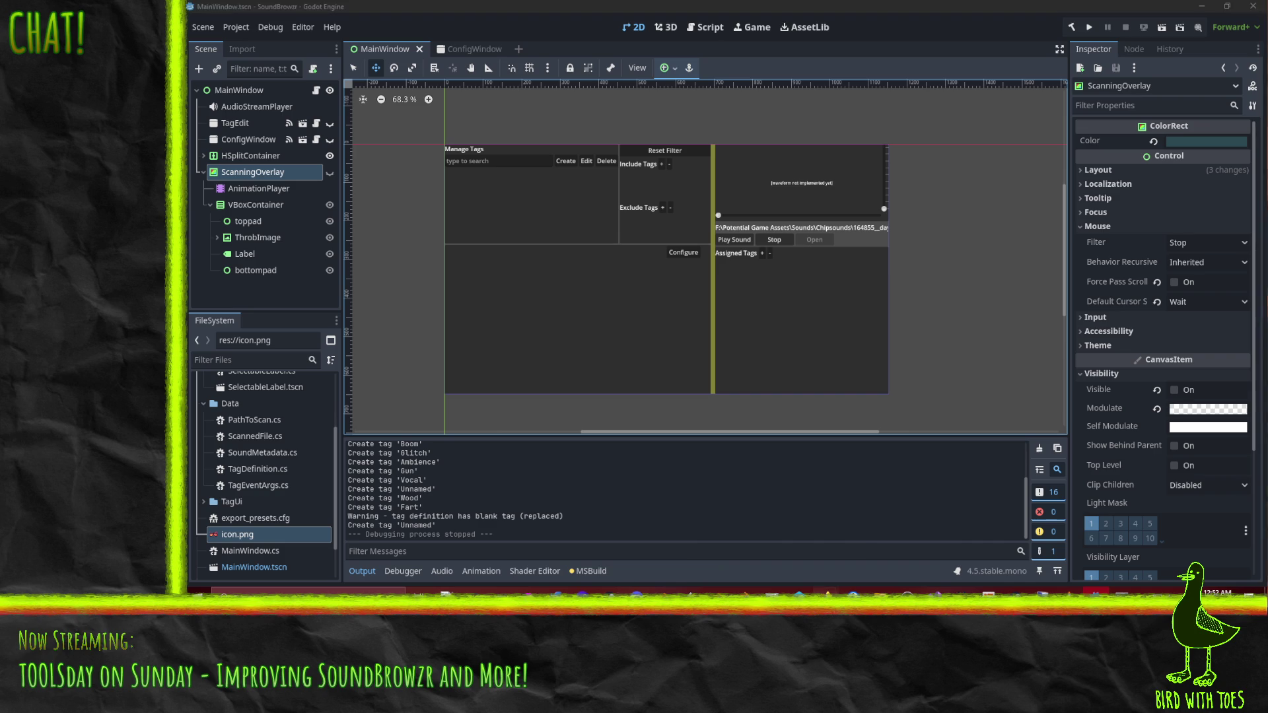
pyautogui.moveTo(827, 591)
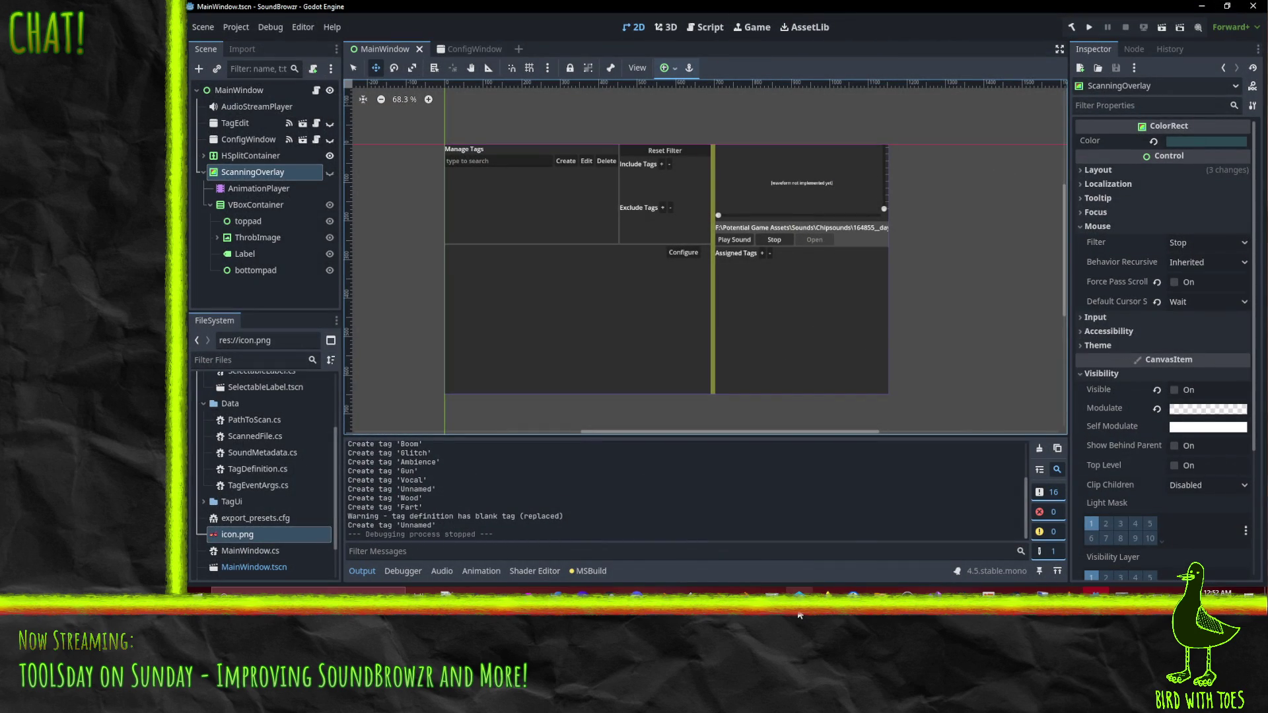
pyautogui.moveTo(799, 614)
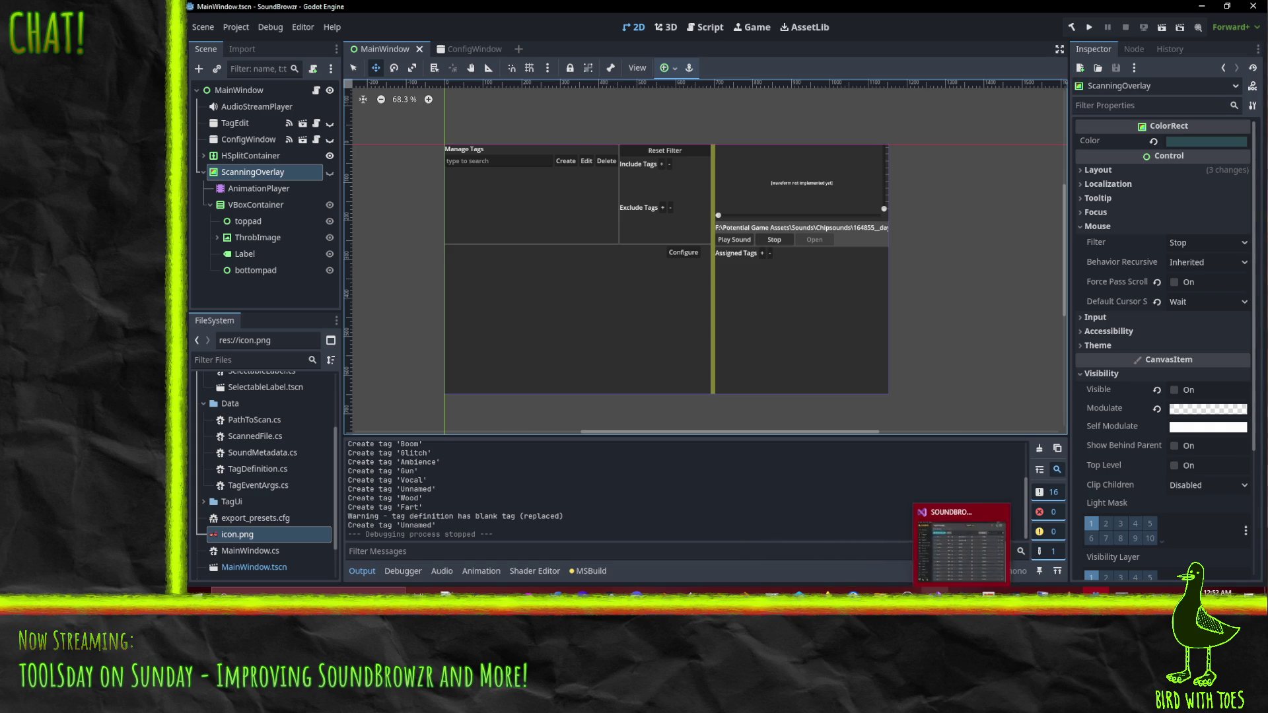
pyautogui.click(961, 548)
pyautogui.click(1229, 5)
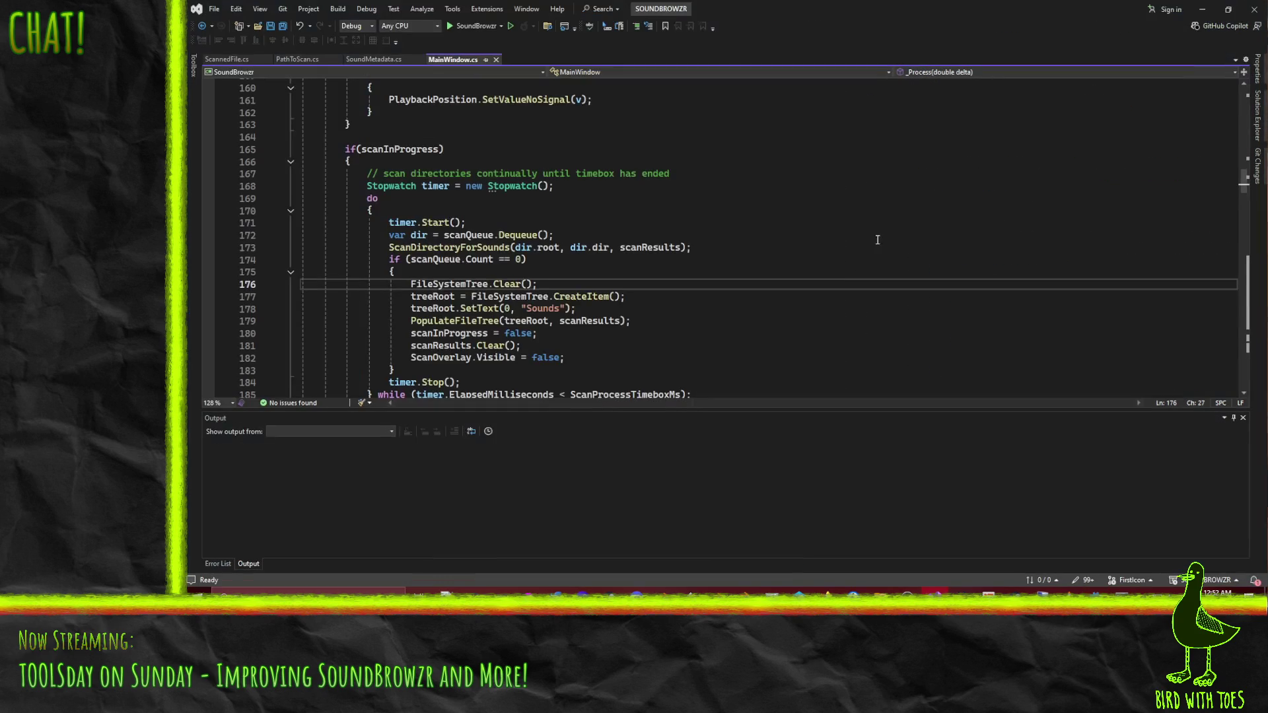
# Add 'const float ScanMinTime = 1.0;' below ScanProcessTimeboxMs, undoing an unwanted CompressedStack autocomplete.
pyautogui.scroll(15, 697, 254)
pyautogui.scroll(20, 697, 253)
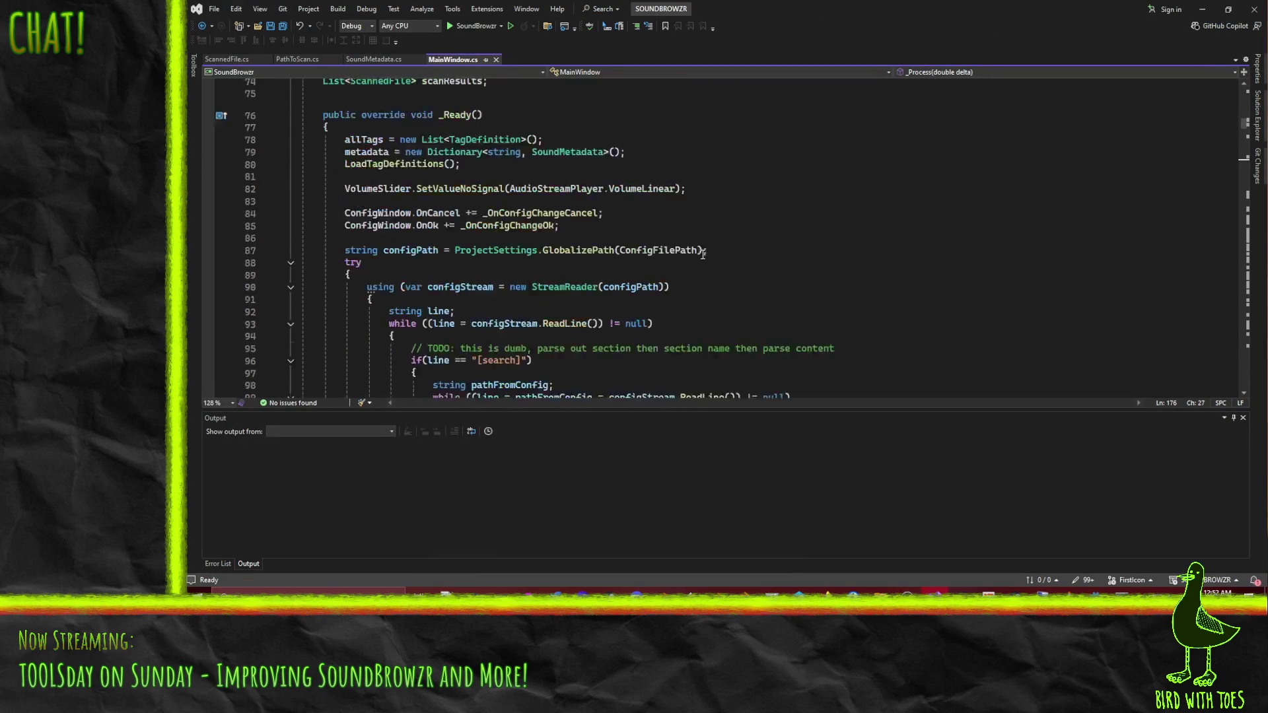
pyautogui.scroll(-7, 708, 247)
pyautogui.scroll(20, 707, 246)
pyautogui.click(557, 253)
pyautogui.press('Return')
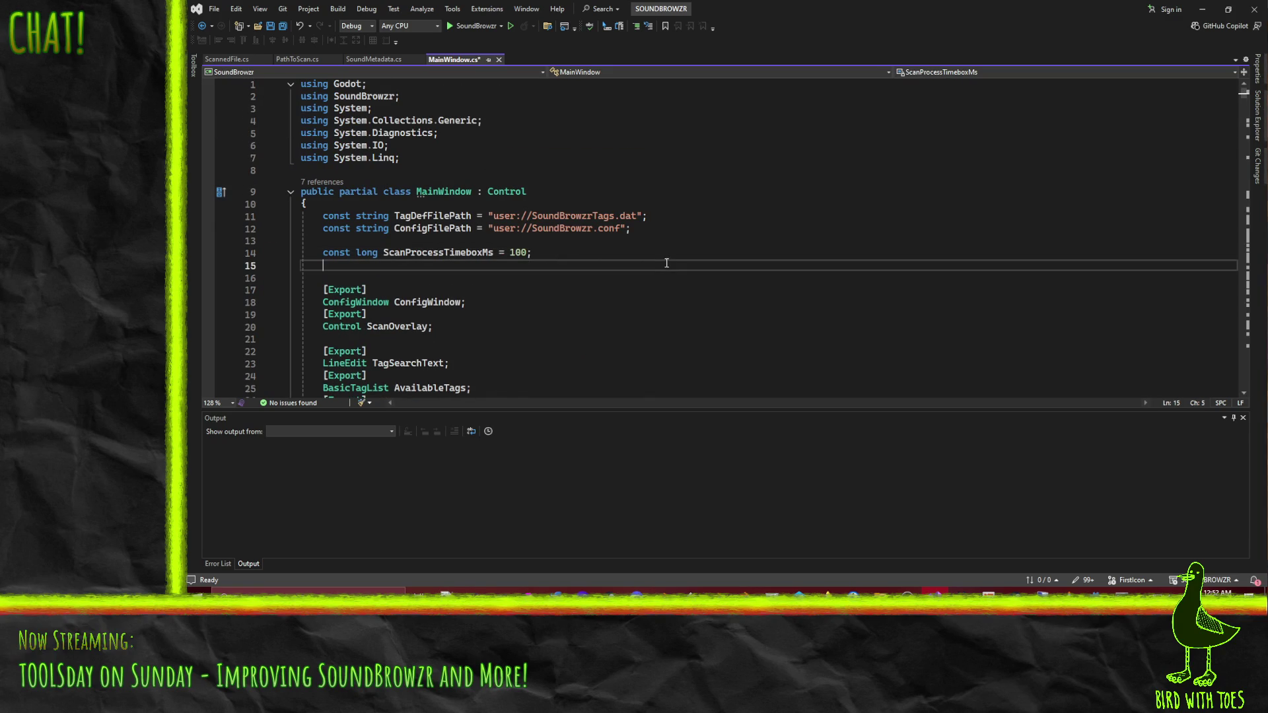
pyautogui.write('comst')
pyautogui.press('Tab')
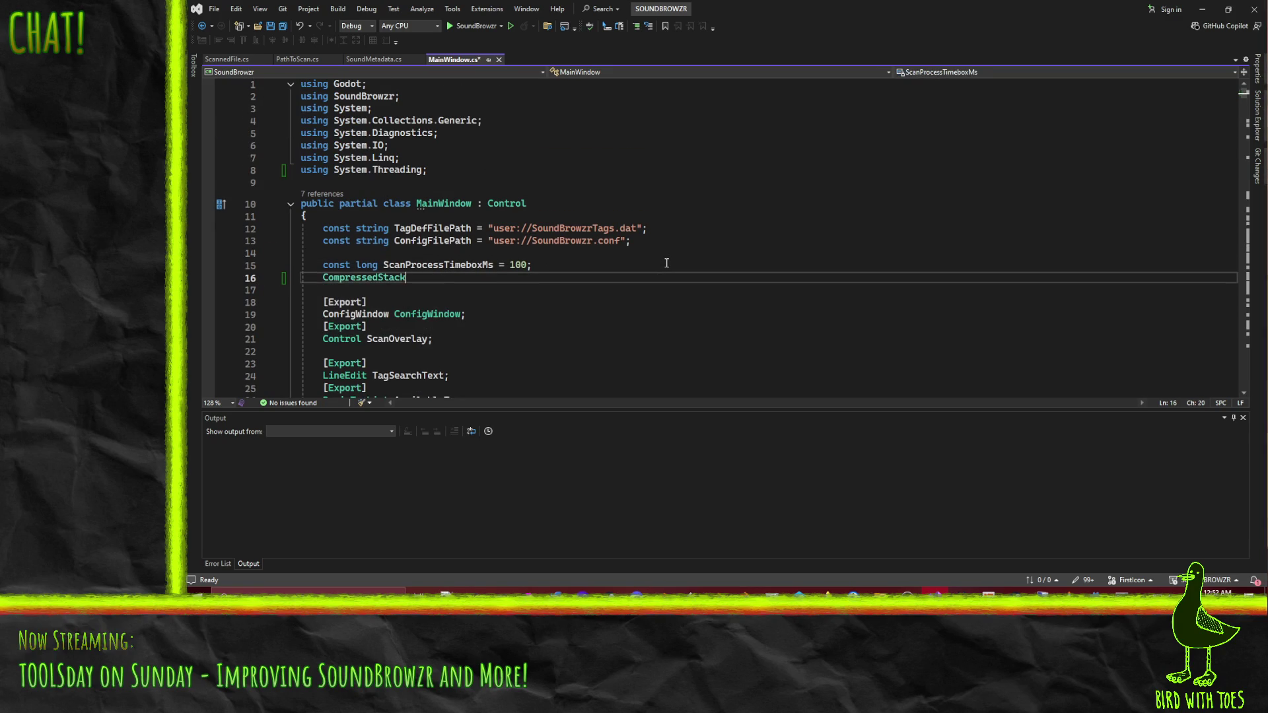
pyautogui.hotkey('shift', 'Home')
pyautogui.hotkey('shift', 'Home')
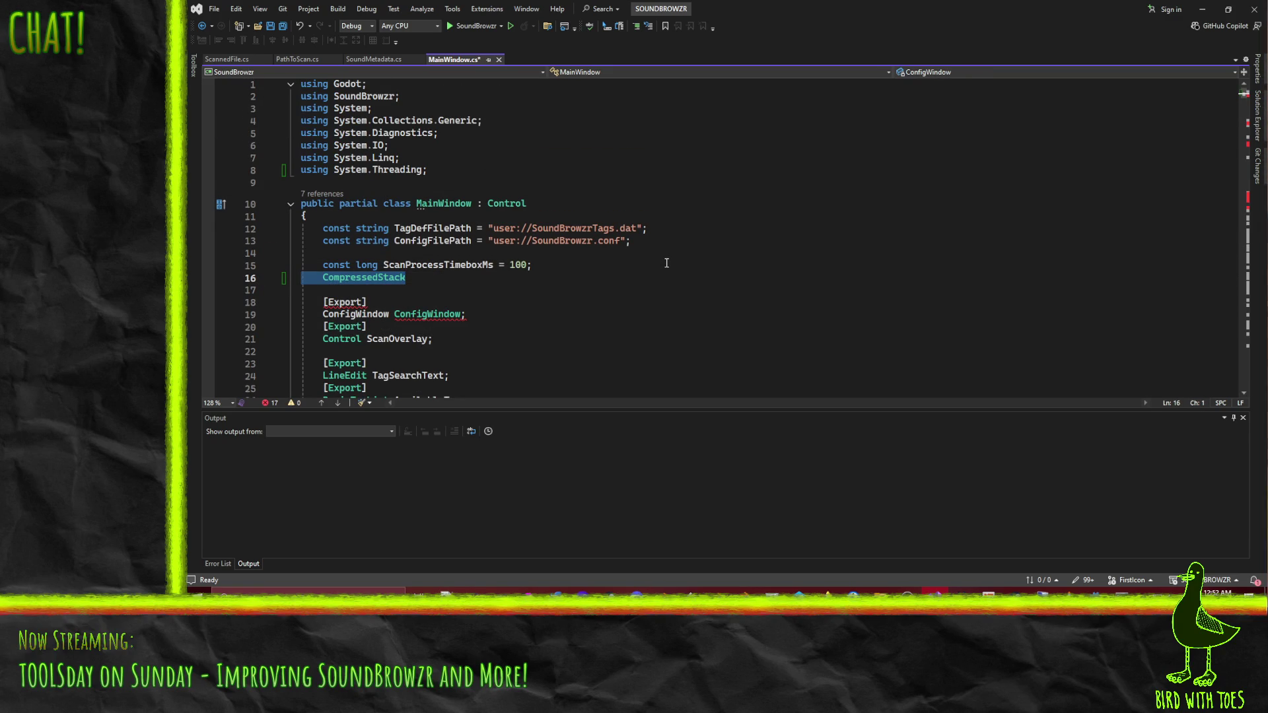
pyautogui.hotkey('ctrl', 'z')
pyautogui.press('Home')
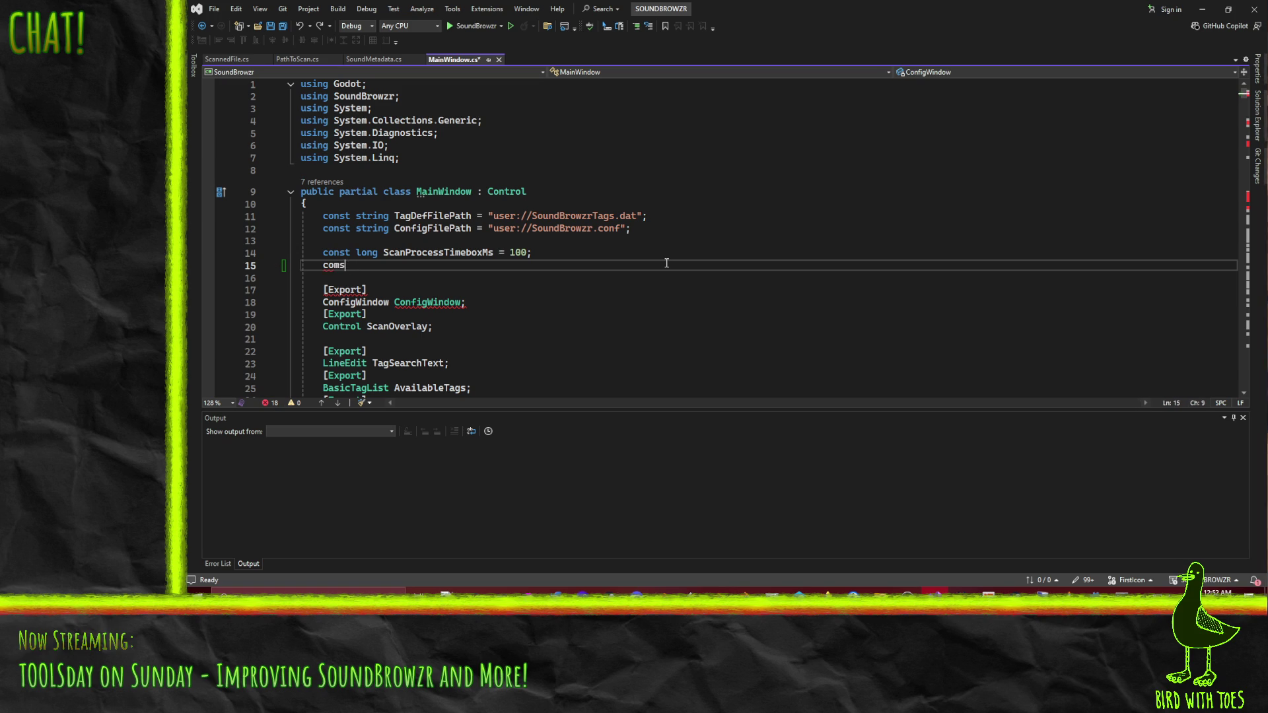
pyautogui.write('loat')
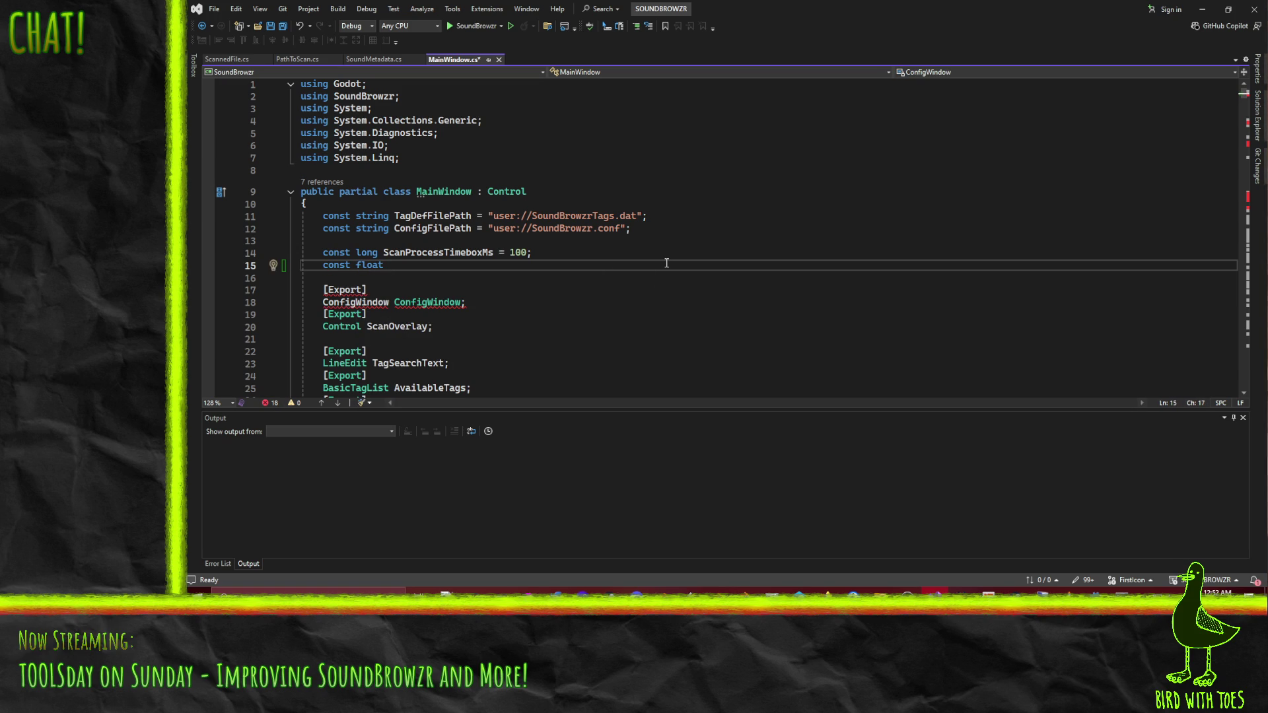
pyautogui.write('ScanMinTim')
pyautogui.write('e = ')
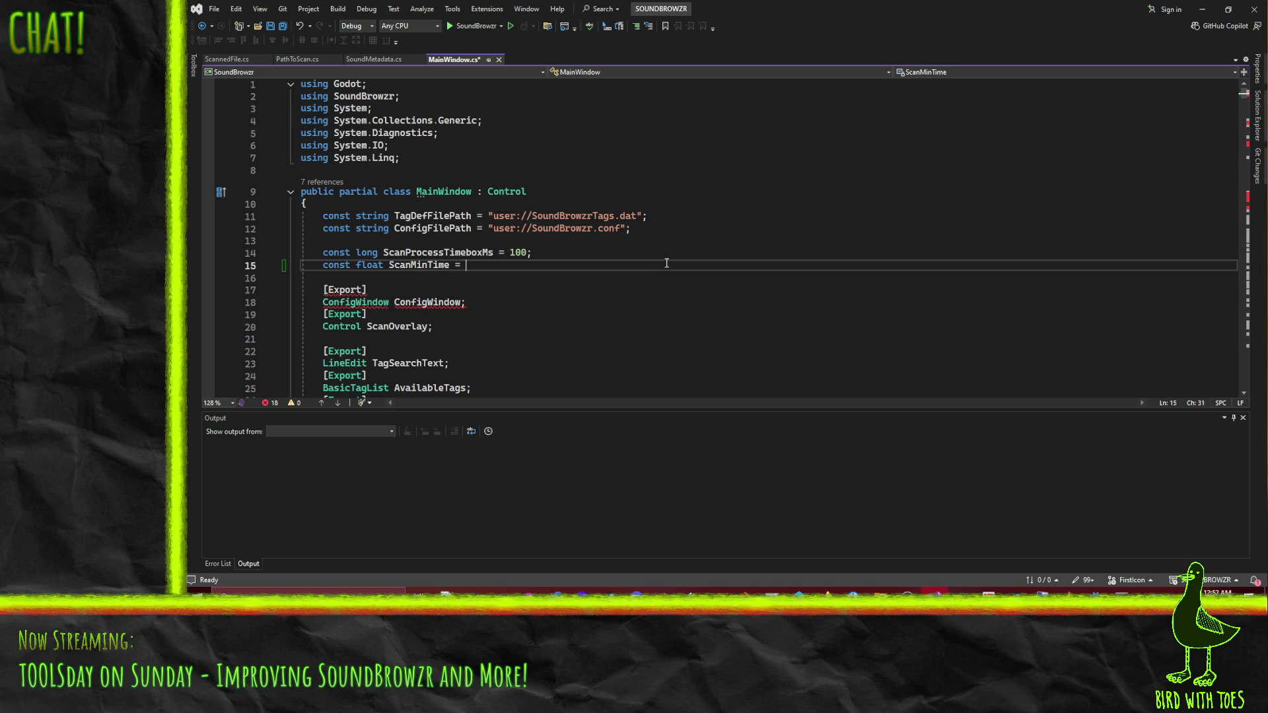
pyautogui.write('1.0;')
# Declare a 'float scanTime;' field on the line after scanInProgress.
pyautogui.doubleClick(418, 265)
pyautogui.scroll(-15, 644, 326)
pyautogui.scroll(-7, 644, 326)
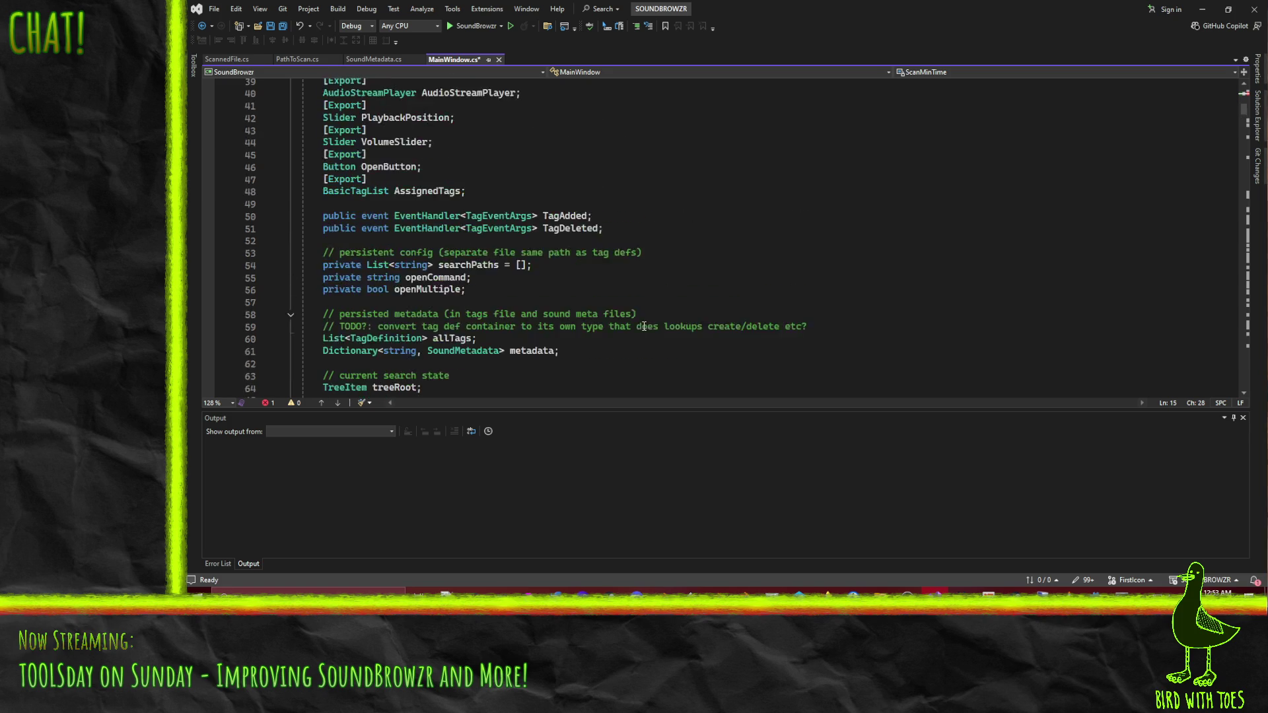
pyautogui.scroll(-1, 643, 333)
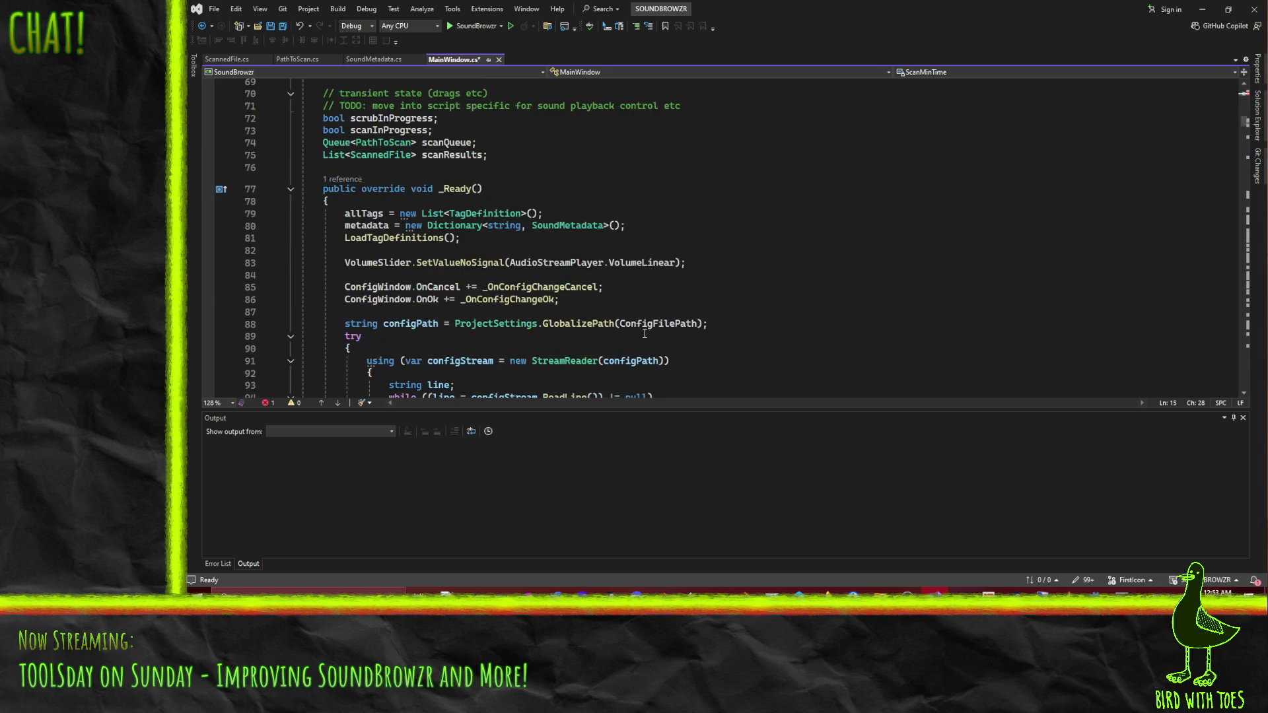
pyautogui.scroll(2, 491, 251)
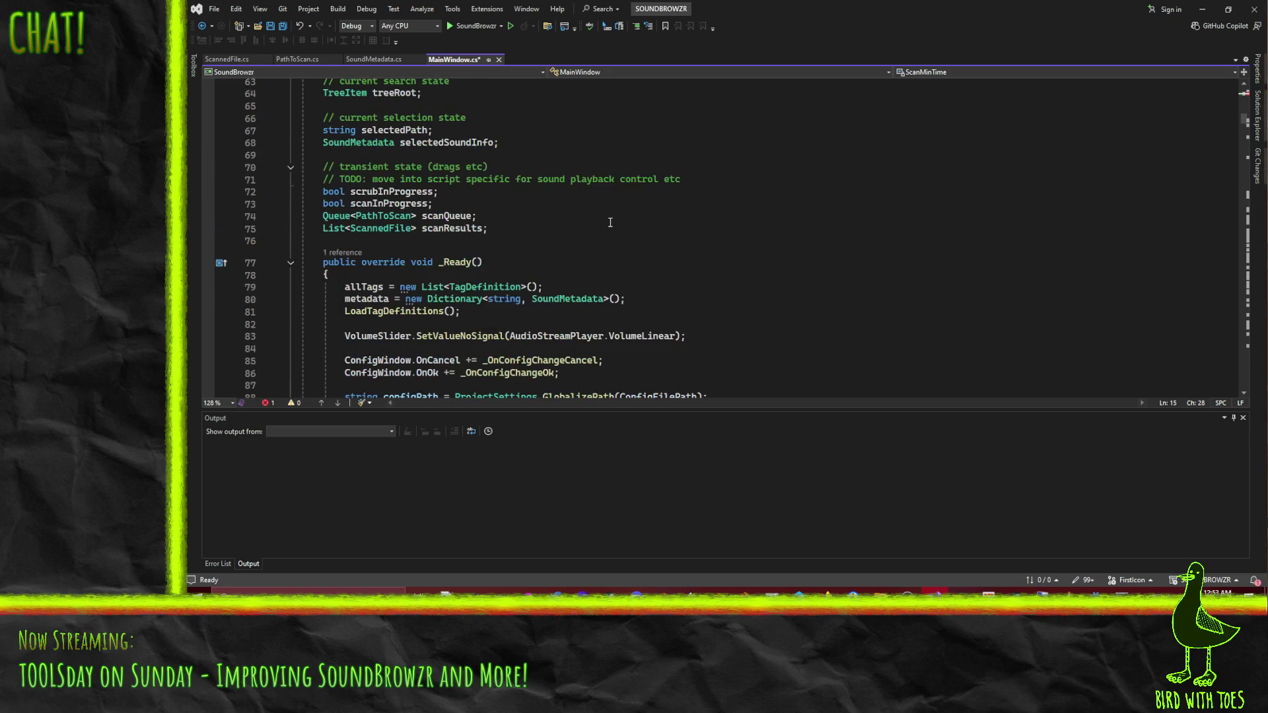
pyautogui.click(512, 228)
pyautogui.scroll(-18, 522, 231)
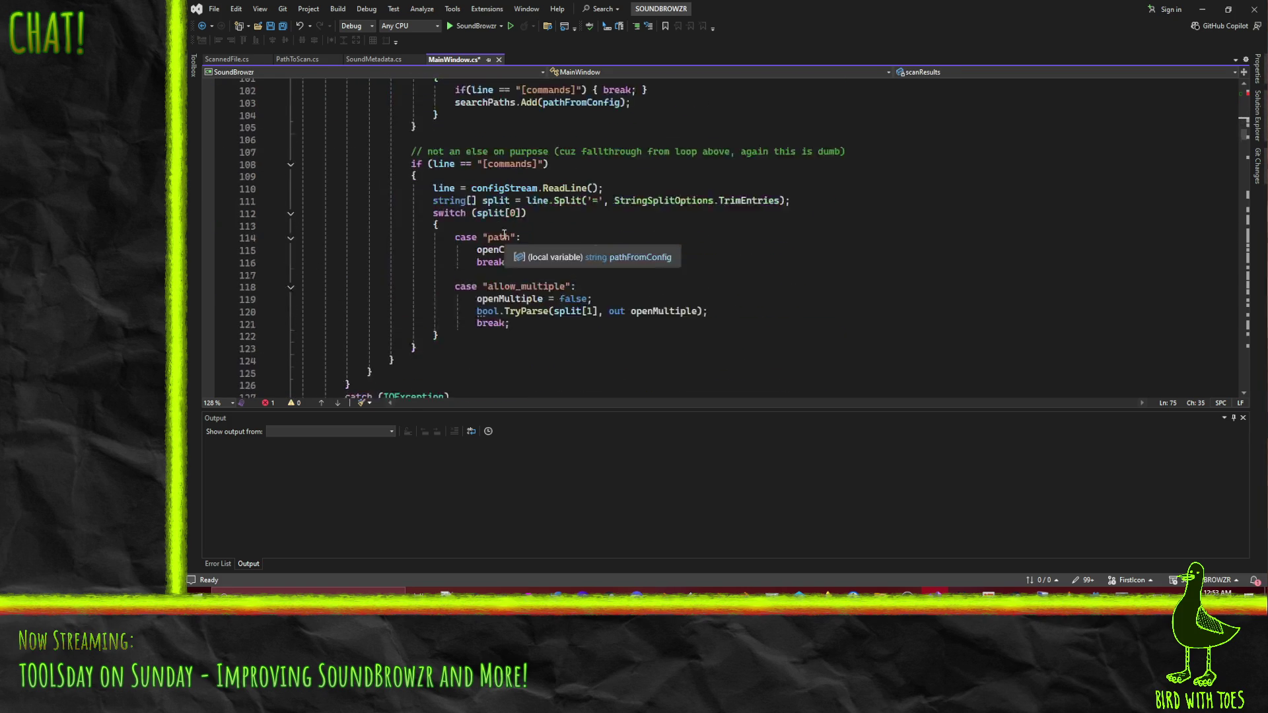
pyautogui.scroll(5, 503, 233)
pyautogui.scroll(14, 502, 224)
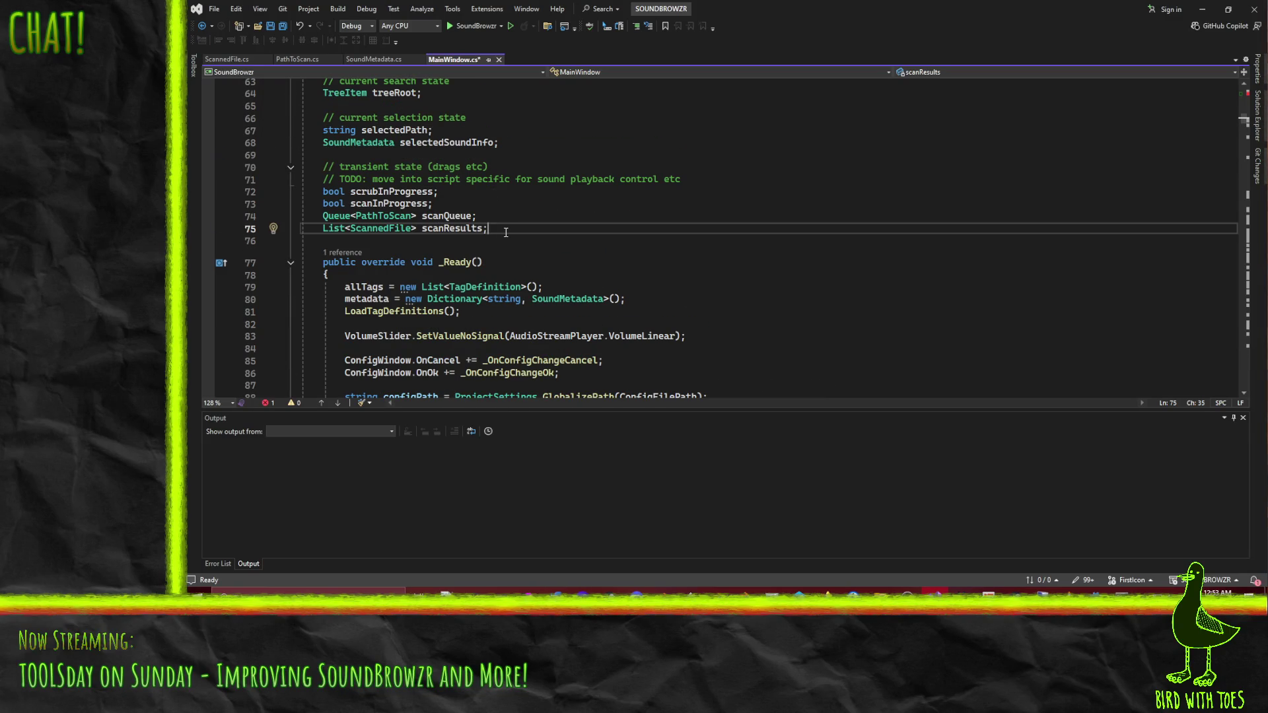
pyautogui.click(470, 204)
pyautogui.press('Return')
pyautogui.write('float scanTime;')
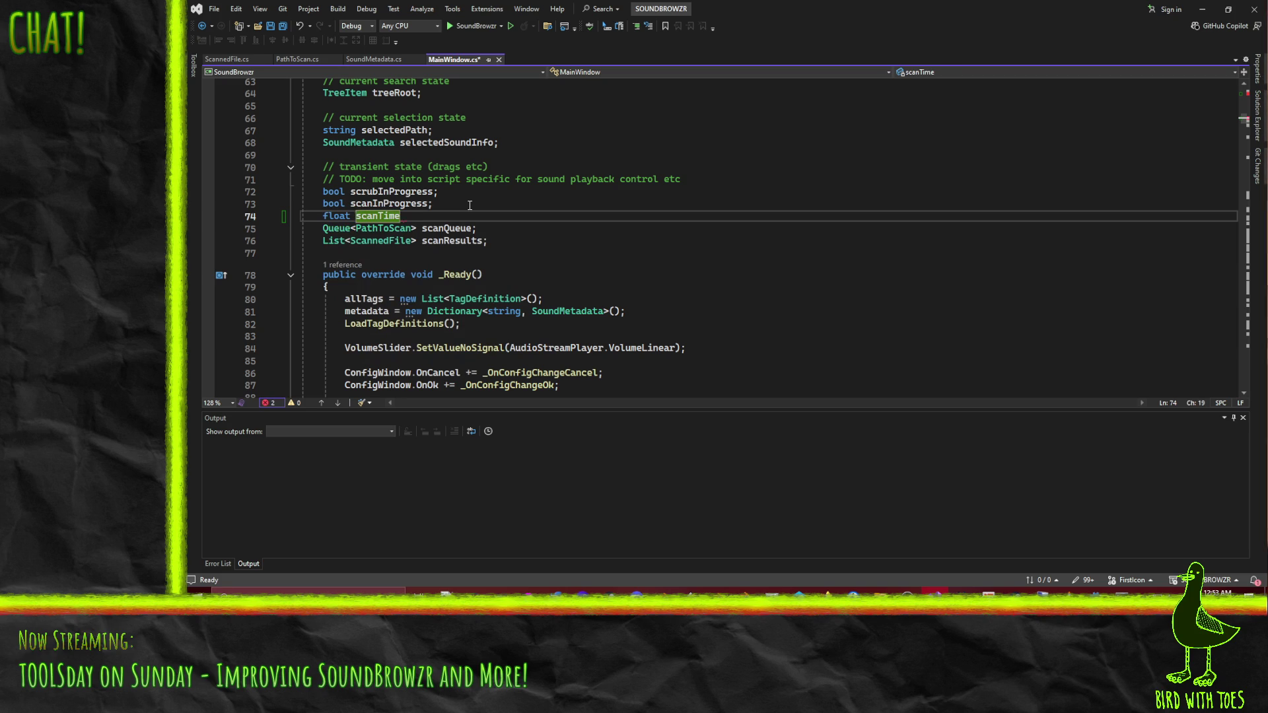
# Find 'scanInProgress = true' and insert 'scanTime = 0;' above it in RescanFilesystem, checking for other matches.
pyautogui.scroll(-20, 561, 198)
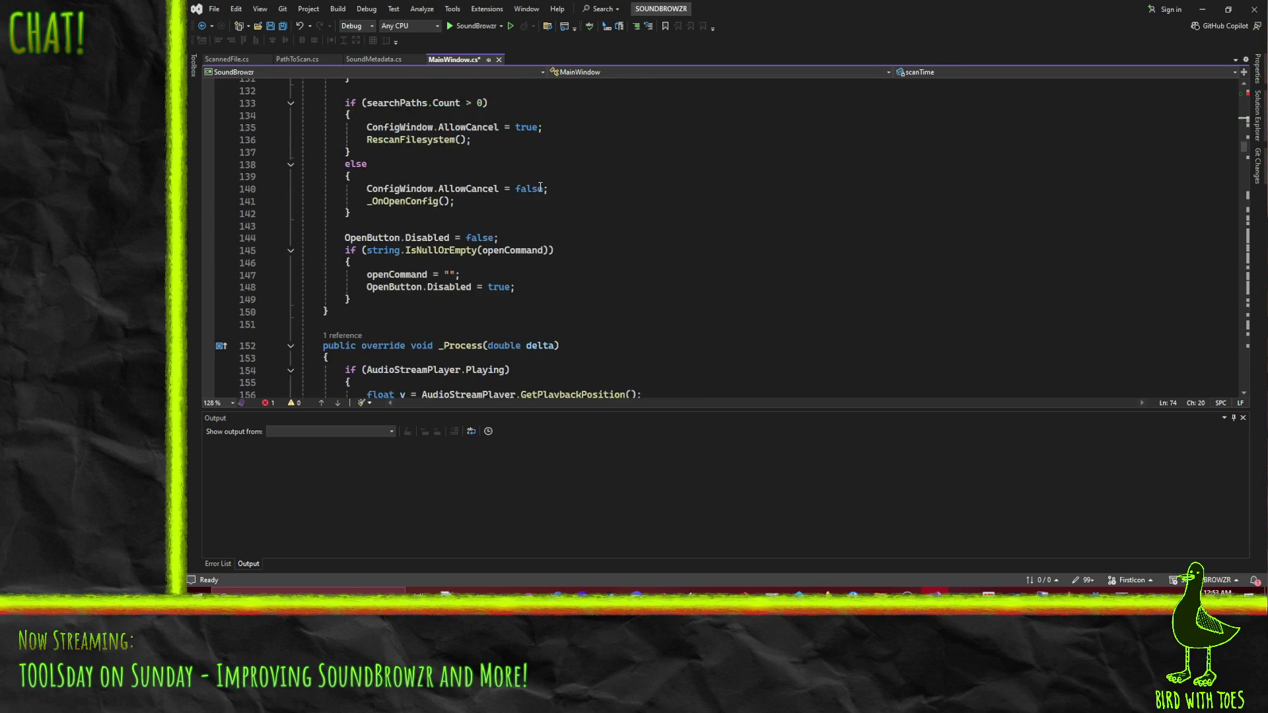
pyautogui.scroll(4, 646, 193)
pyautogui.hotkey('ctrl', 'f')
pyautogui.write('scanI')
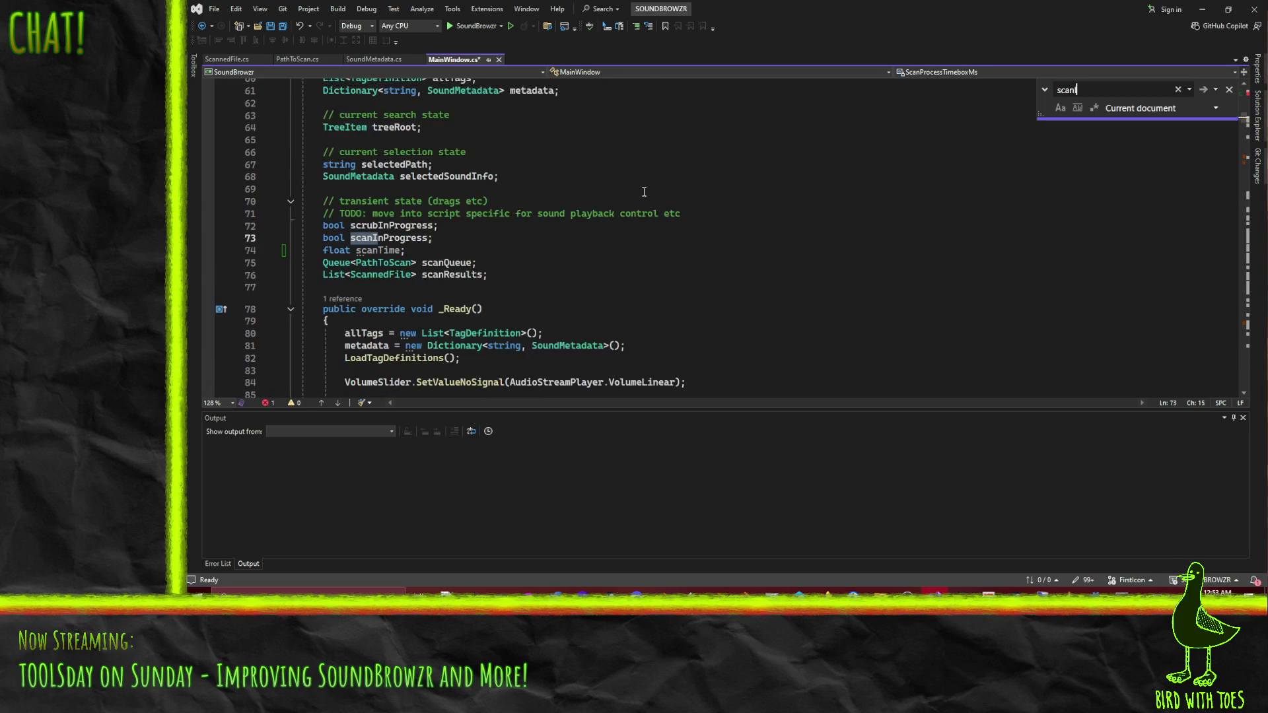
pyautogui.write('nProgress')
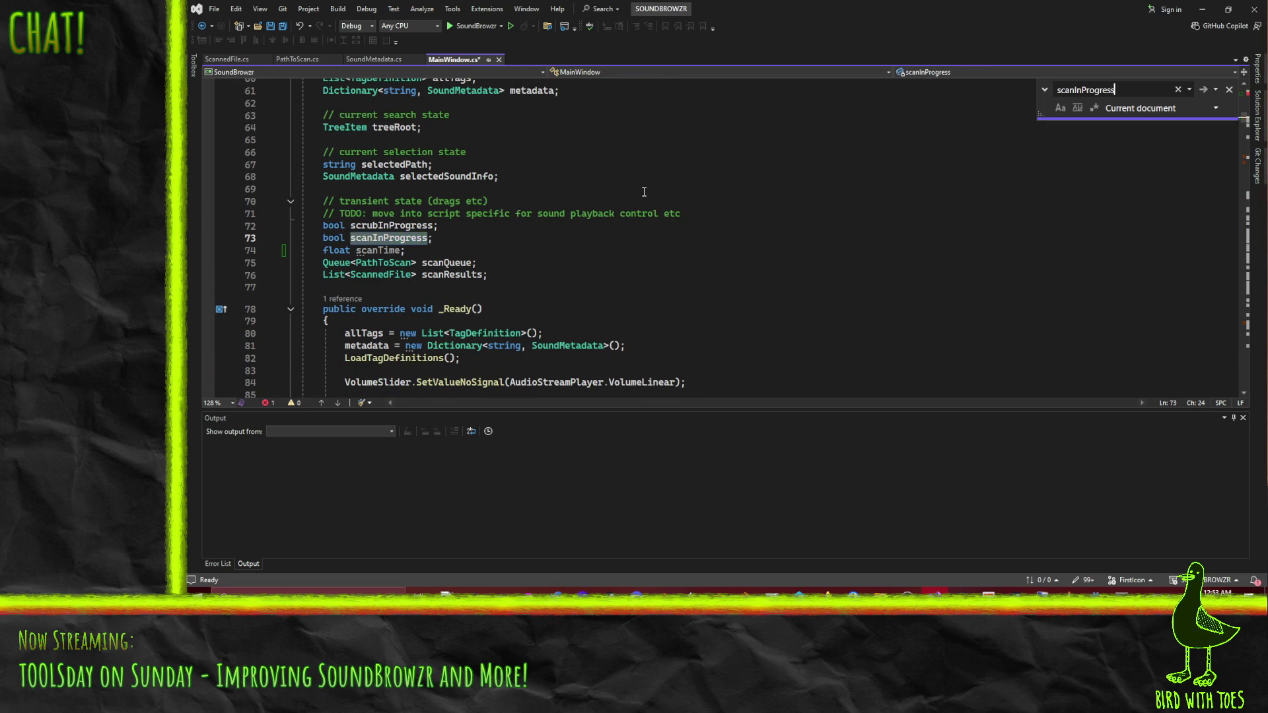
pyautogui.write(' = true')
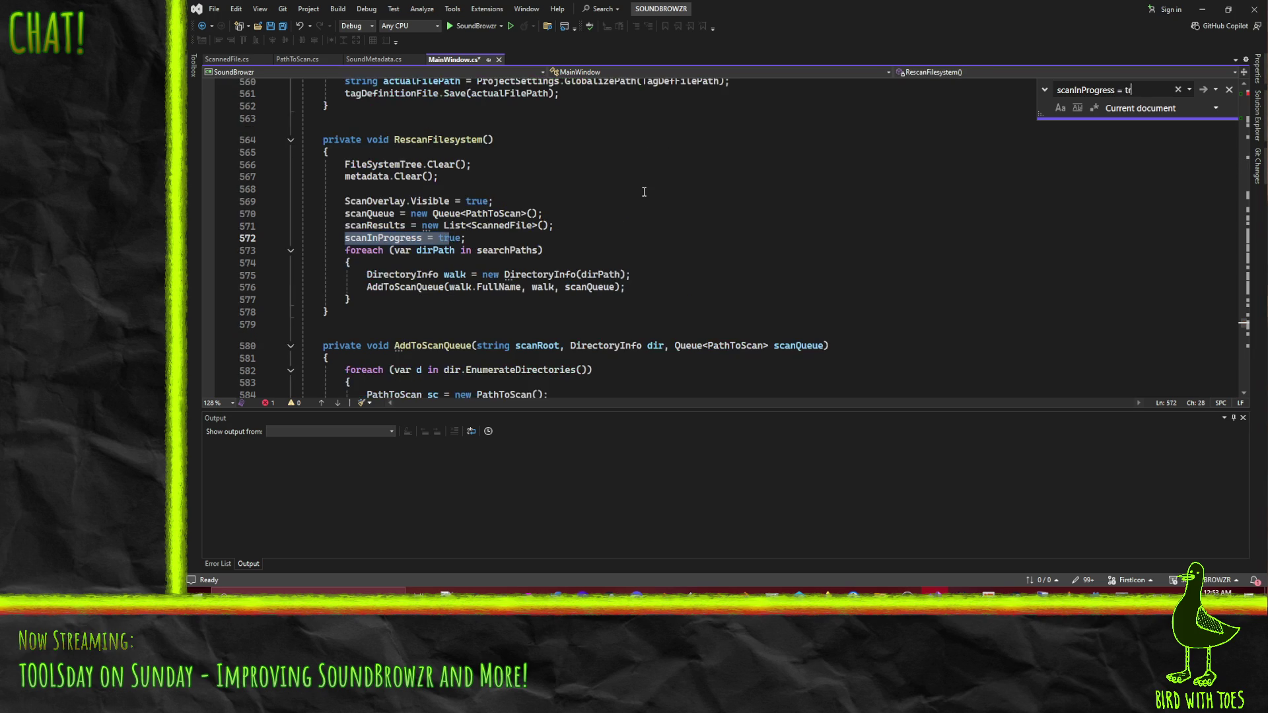
pyautogui.click(595, 226)
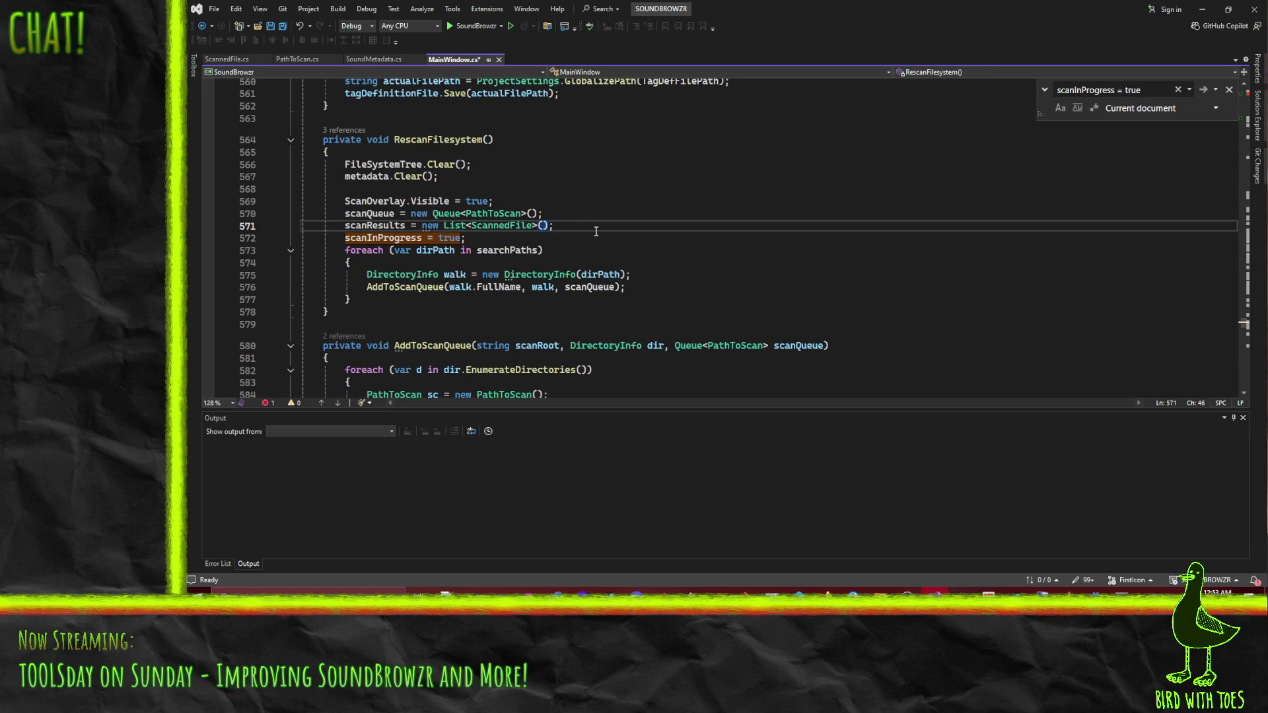
pyautogui.press('Return')
pyautogui.write('scan')
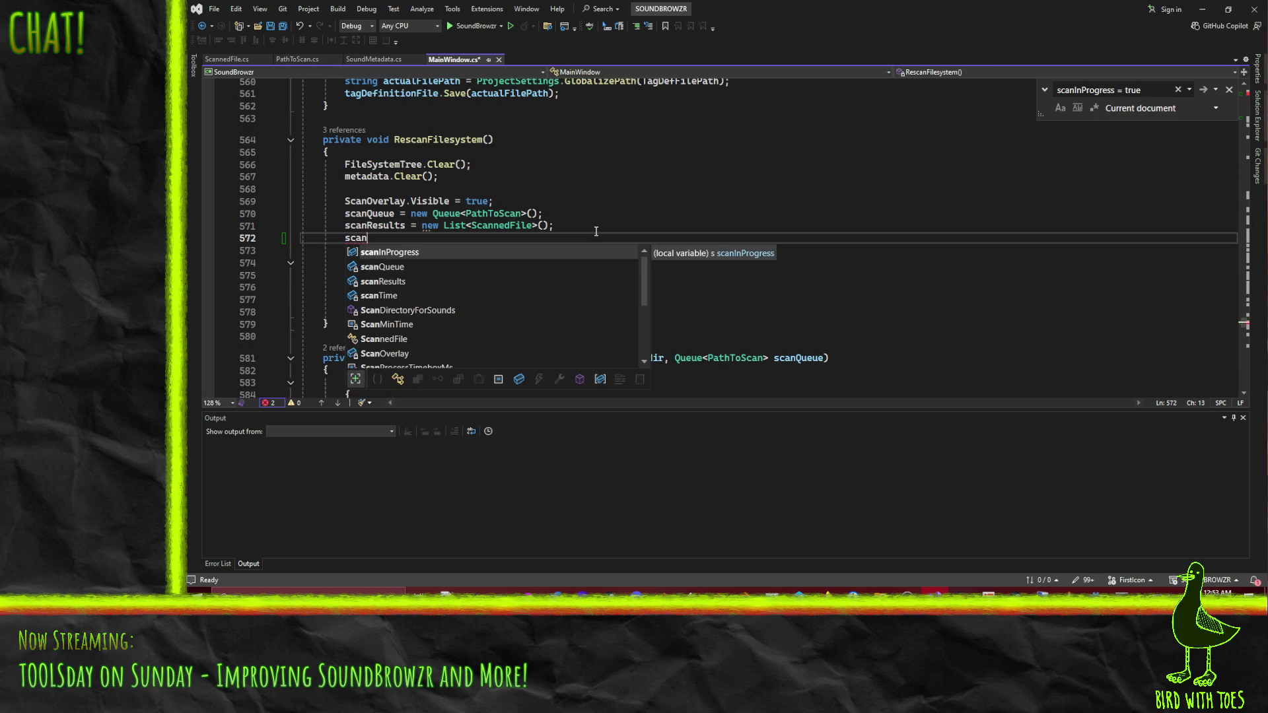
pyautogui.write('Time = 0;')
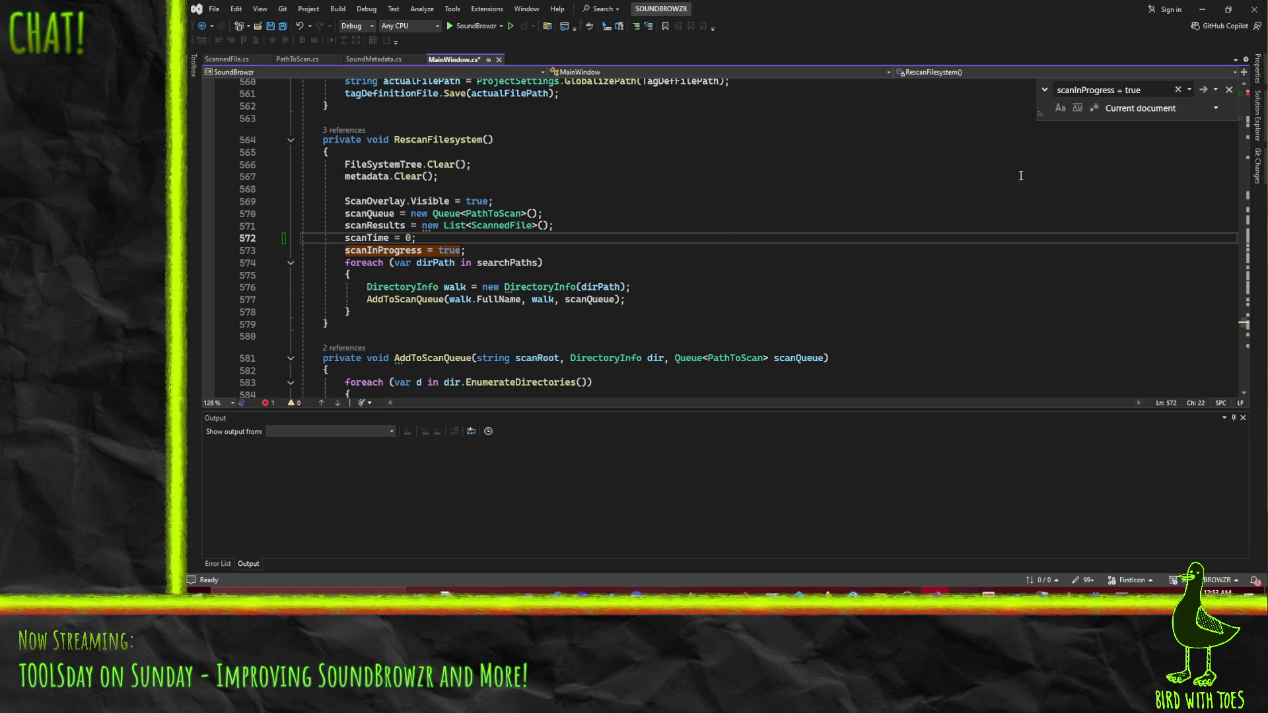
pyautogui.click(1201, 91)
pyautogui.click(1201, 92)
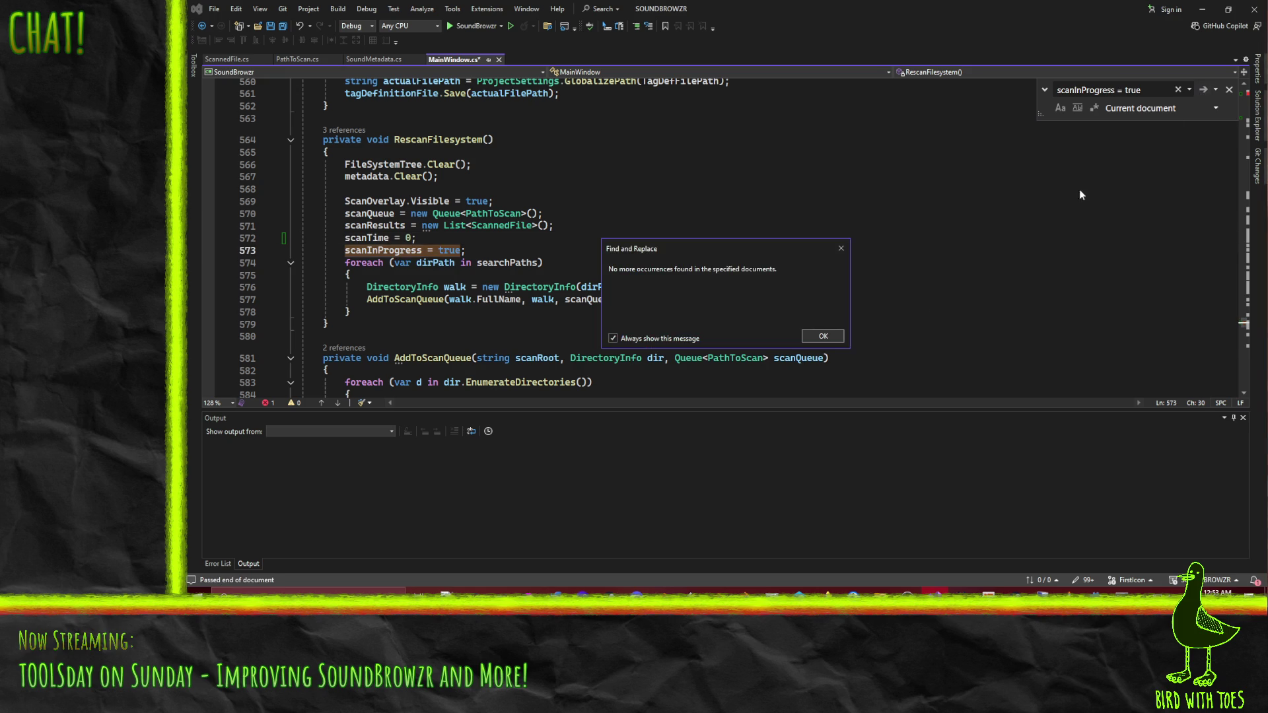
# Dismiss the no-more-occurrences message and save MainWindow.cs.
pyautogui.click(822, 337)
pyautogui.moveTo(811, 291); pyautogui.dragTo(810, 281)
pyautogui.scroll(7, 809, 281)
pyautogui.hotkey('ctrl', 's')
pyautogui.scroll(8, 455, 234)
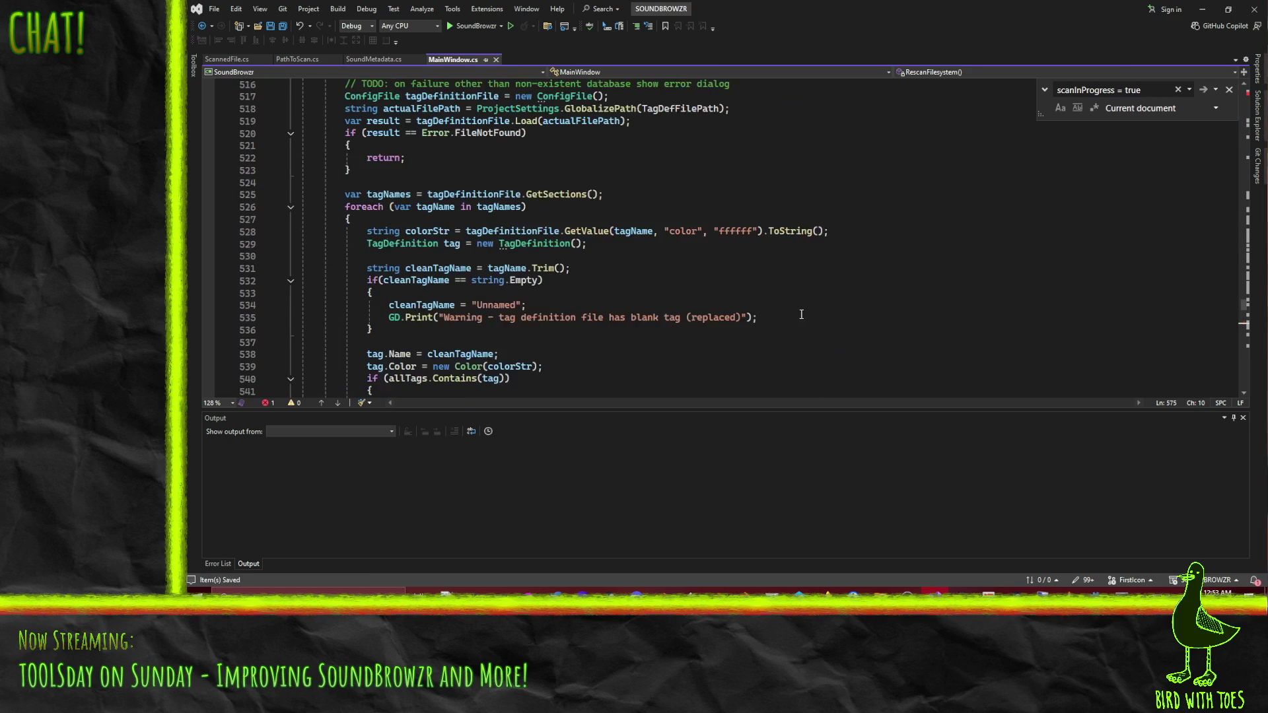
pyautogui.scroll(5, 455, 233)
pyautogui.scroll(-8, 798, 241)
# Search the whole current document for 'process' to reach the _Process method.
pyautogui.hotkey('ctrl', 'f')
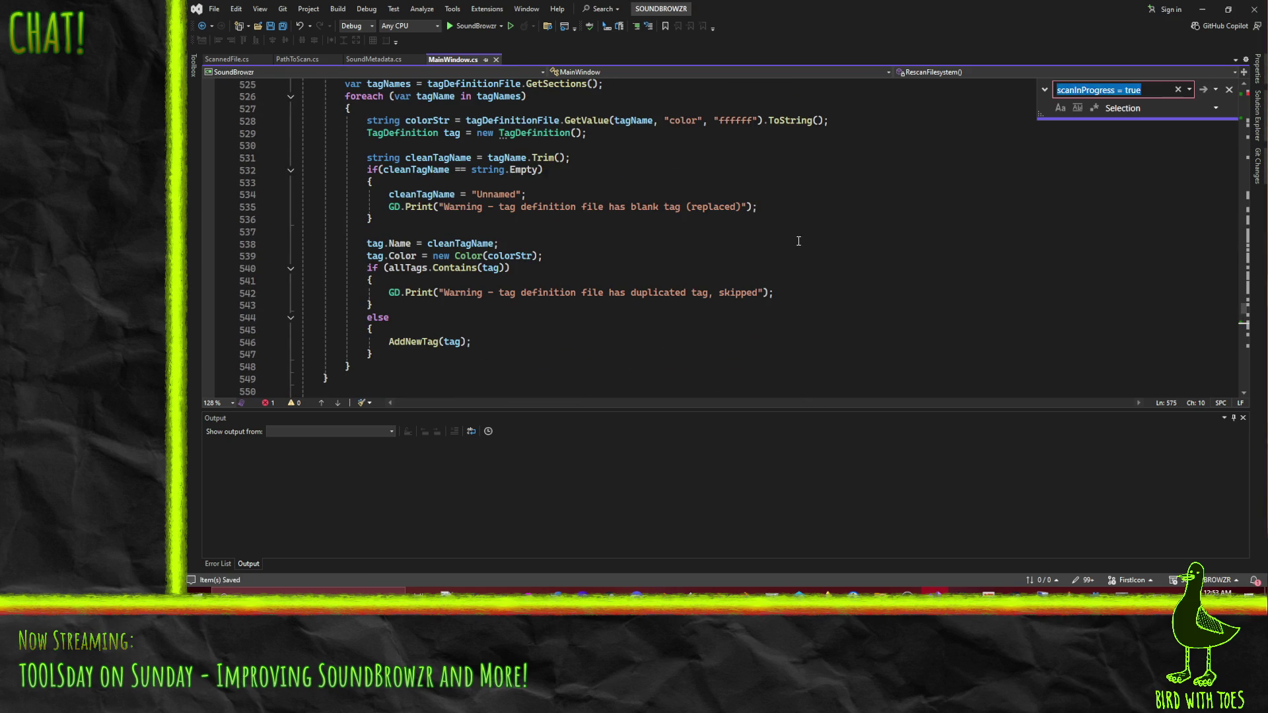
pyautogui.write('_(rp')
pyautogui.write('Pro')
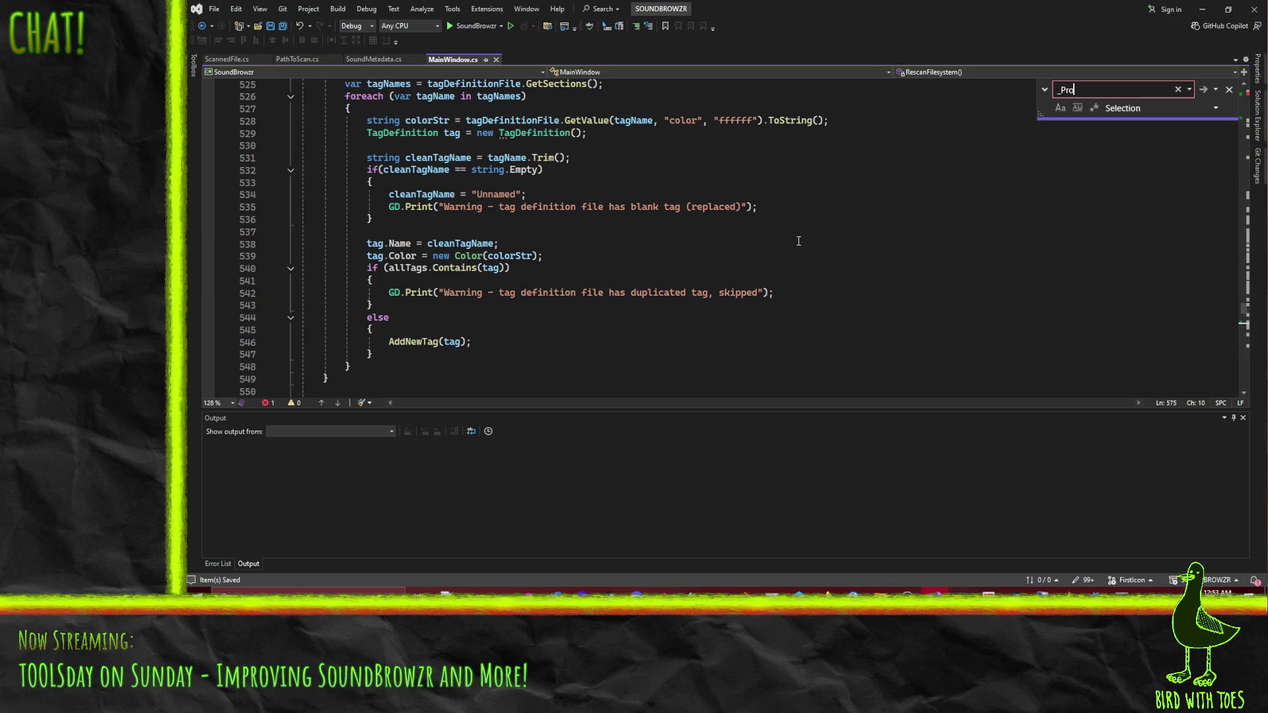
pyautogui.press('Return')
pyautogui.press('Return')
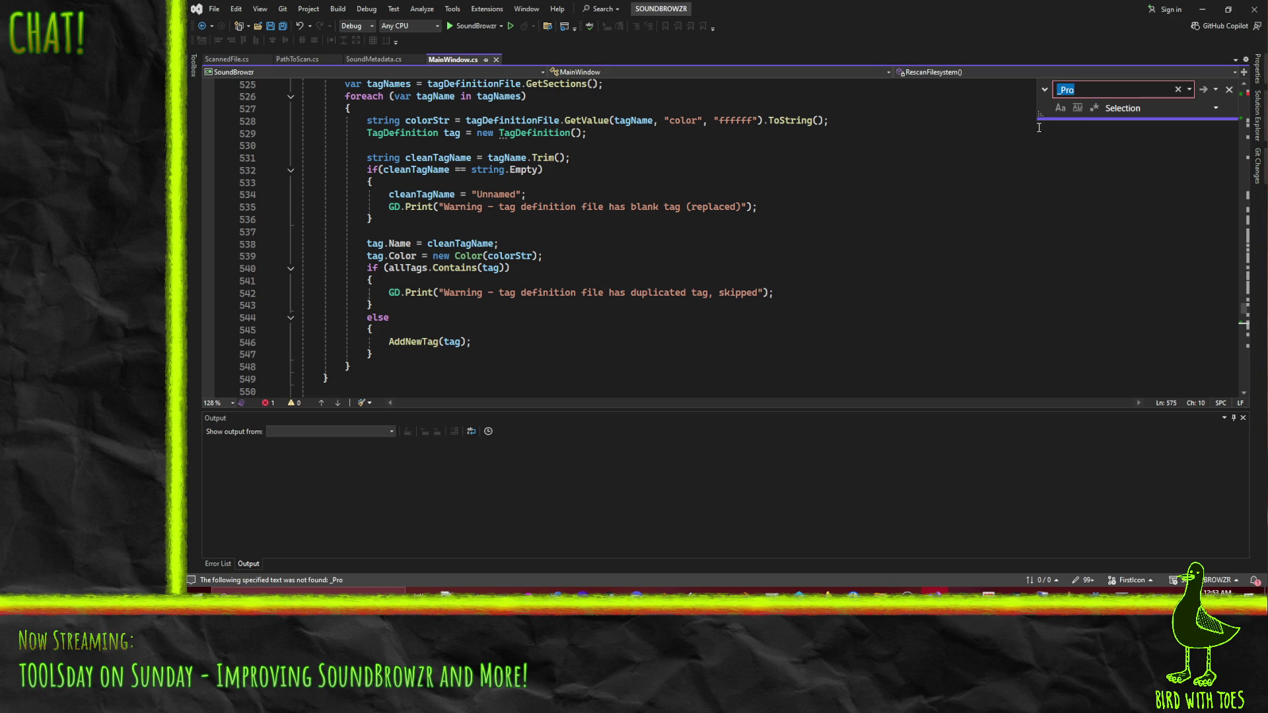
pyautogui.click(1027, 157)
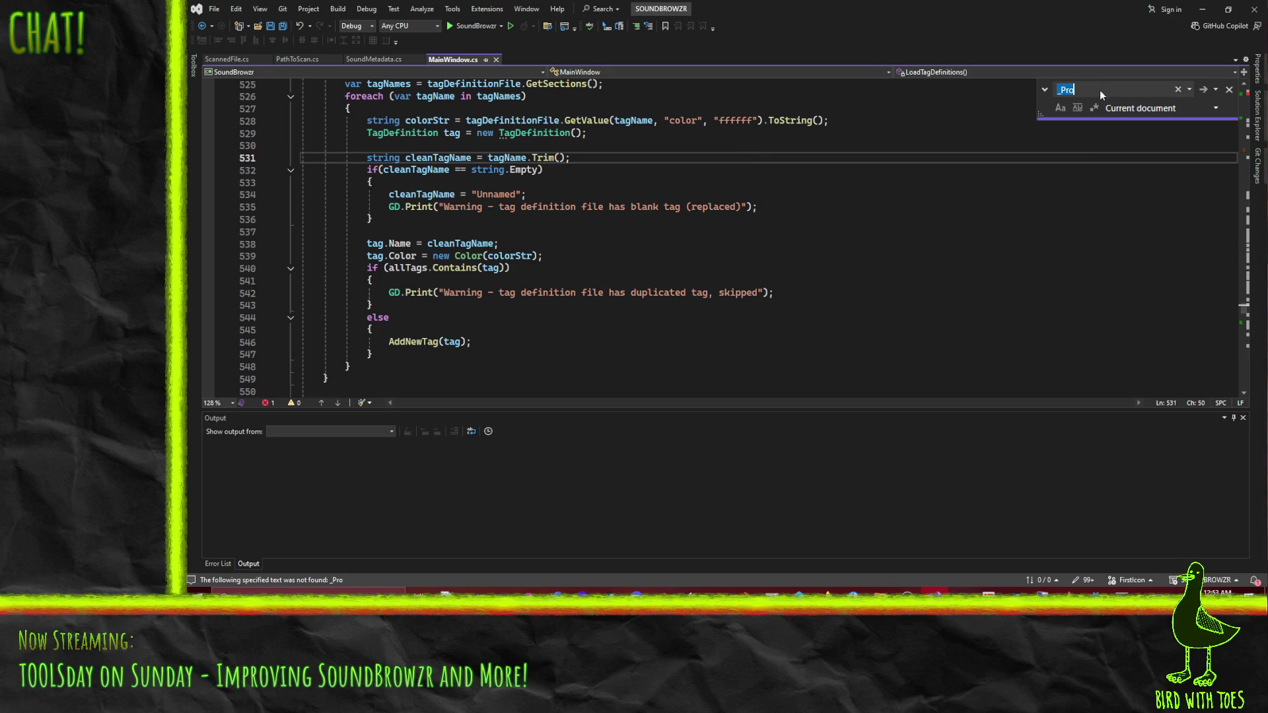
pyautogui.press('BackSpace')
pyautogui.press('BackSpace')
pyautogui.press('BackSpace')
pyautogui.write('pr')
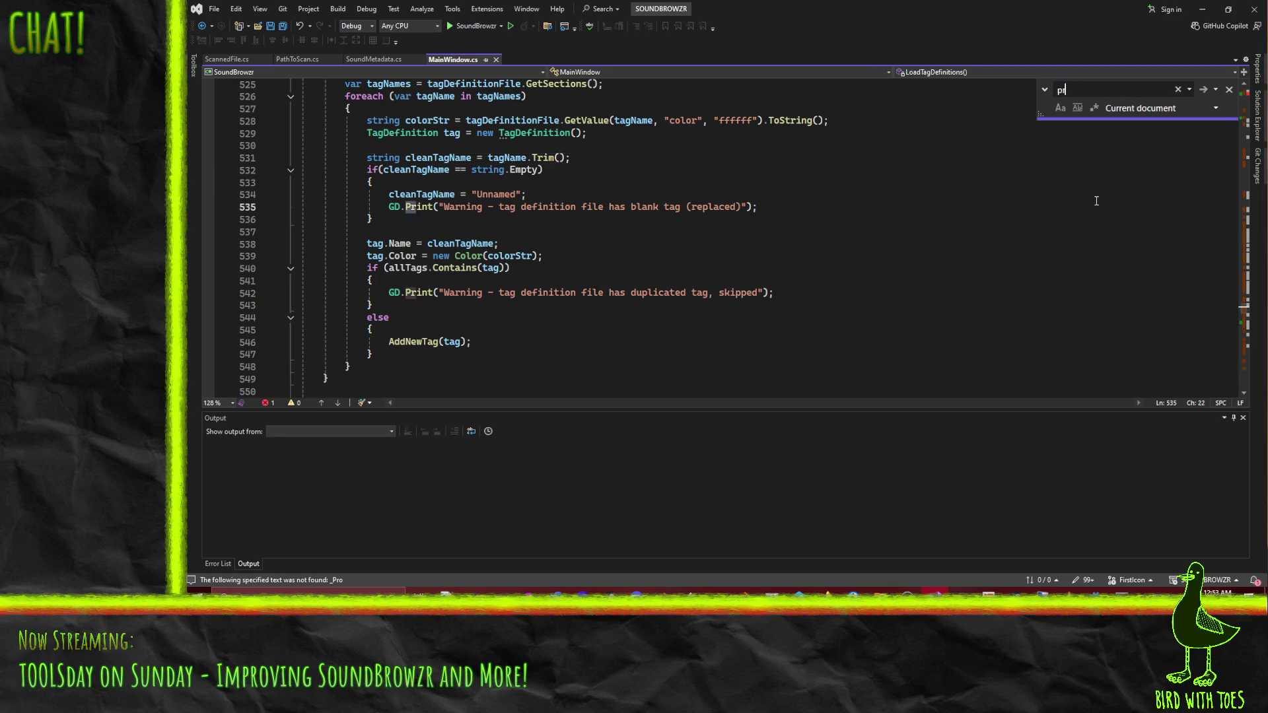
pyautogui.write('ocess')
pyautogui.press('Return')
pyautogui.click(755, 296)
pyautogui.scroll(-7, 755, 296)
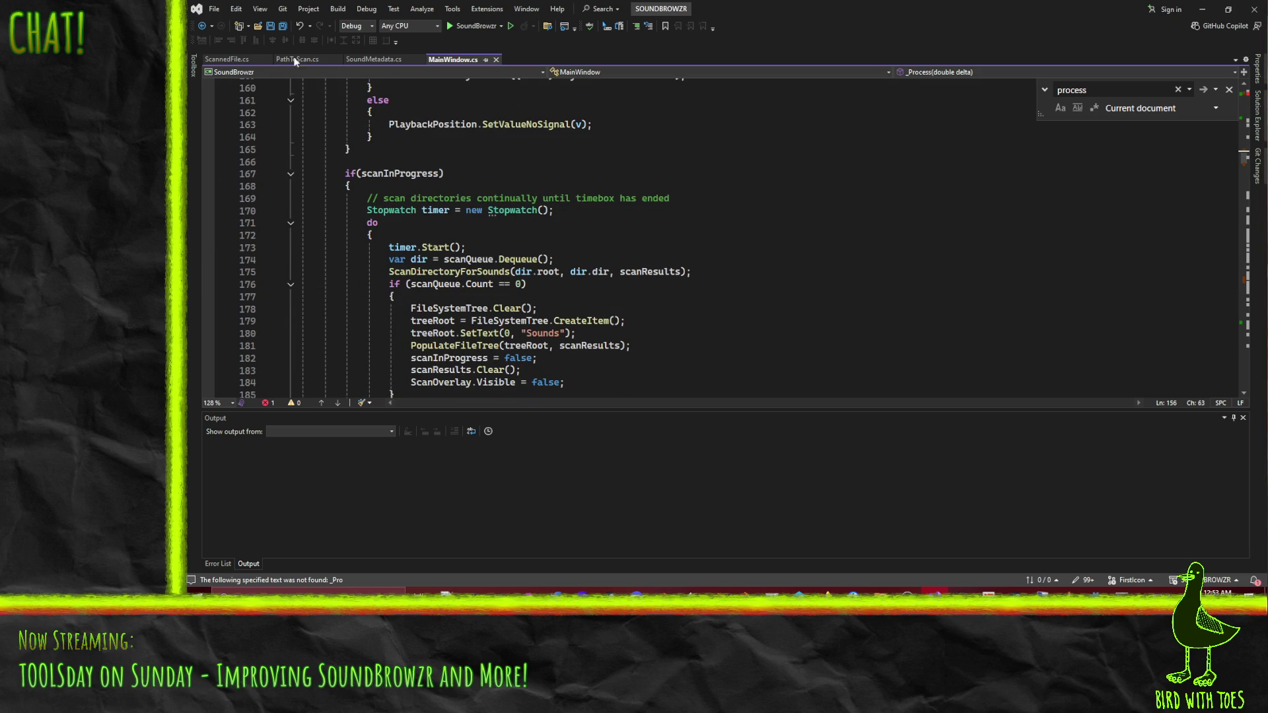
pyautogui.scroll(-2, 636, 283)
pyautogui.scroll(1, 637, 284)
pyautogui.scroll(-2, 637, 284)
pyautogui.scroll(1, 636, 283)
pyautogui.scroll(1, 636, 283)
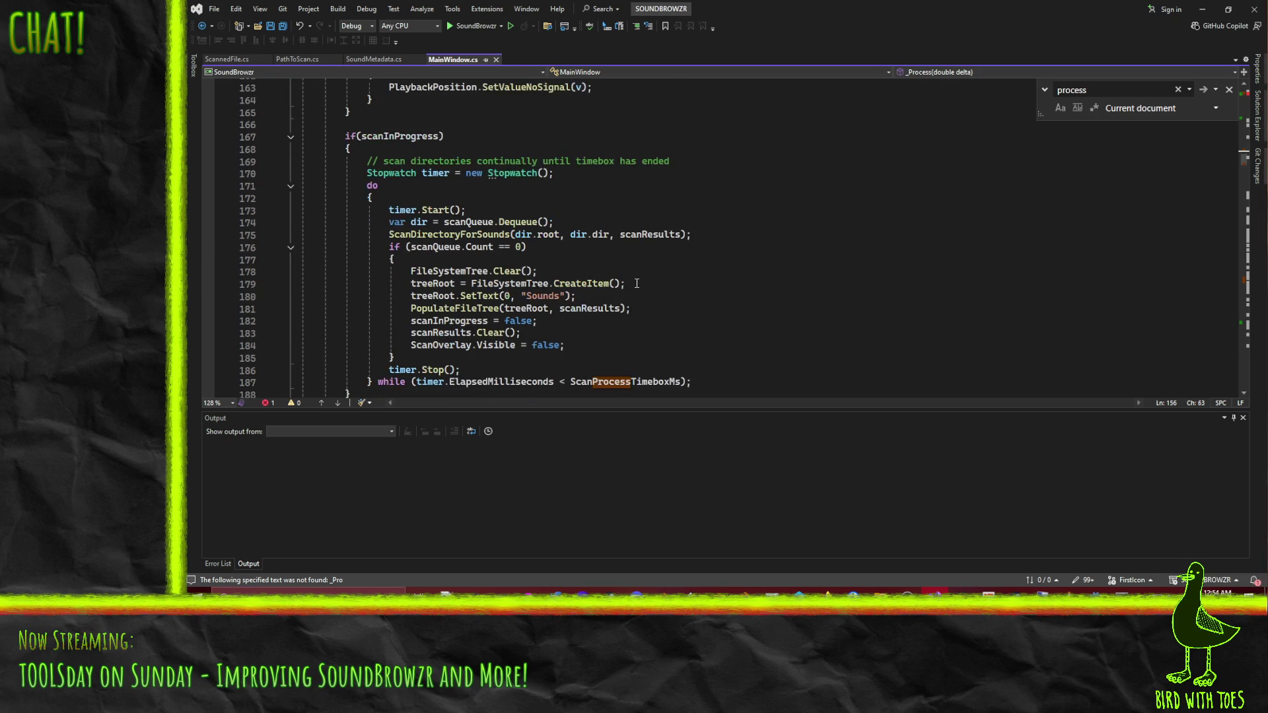
pyautogui.scroll(-1, 550, 282)
pyautogui.scroll(1, 420, 247)
pyautogui.scroll(-1, 564, 192)
pyautogui.click(707, 129)
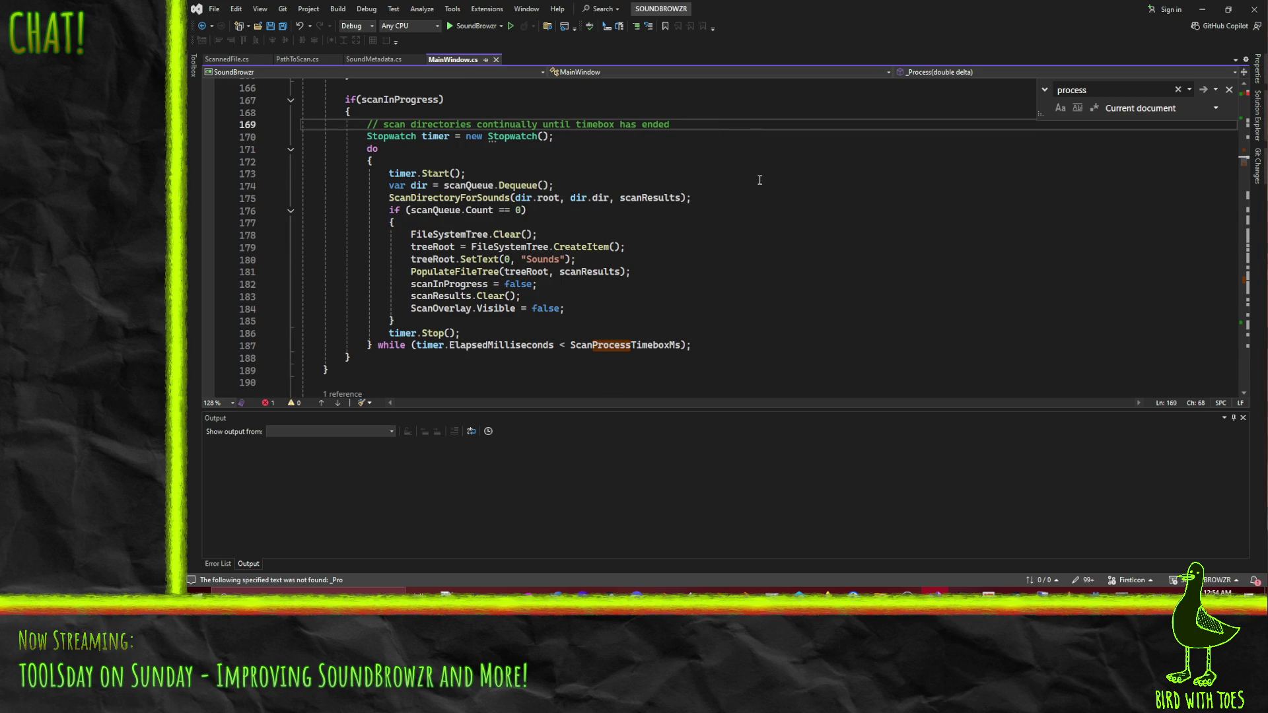
pyautogui.scroll(-6, 759, 179)
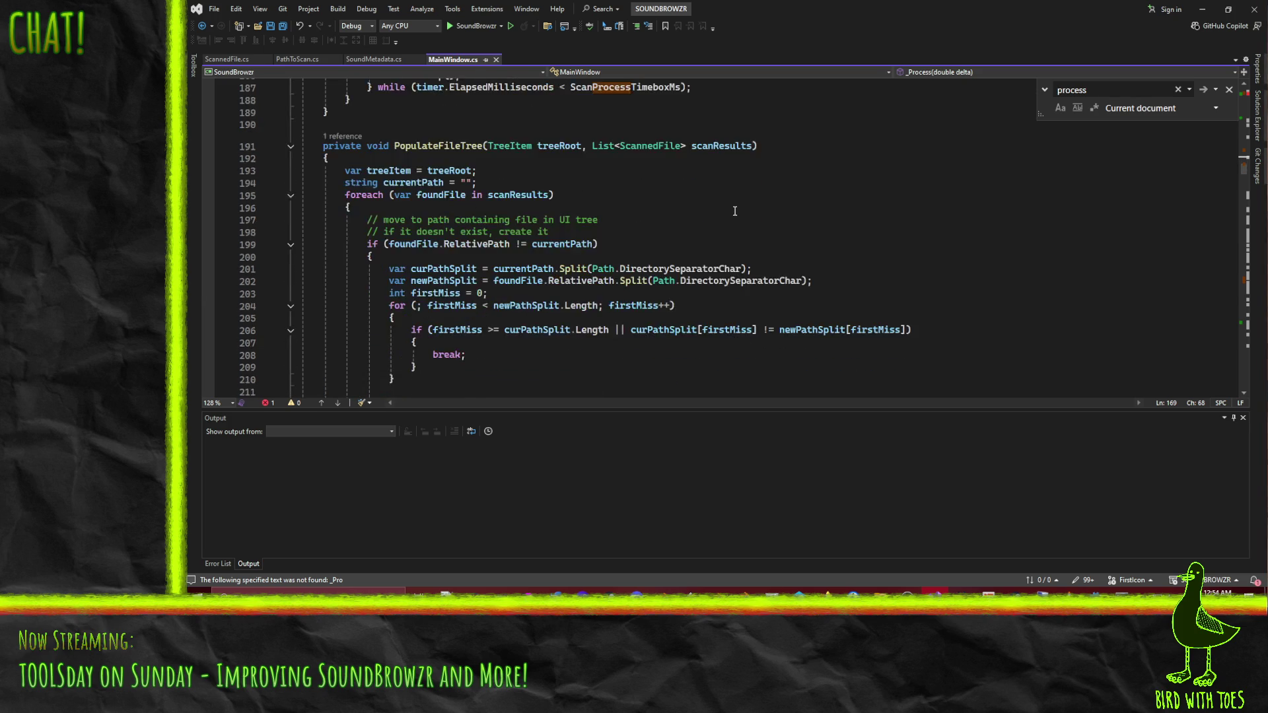
pyautogui.scroll(5, 728, 211)
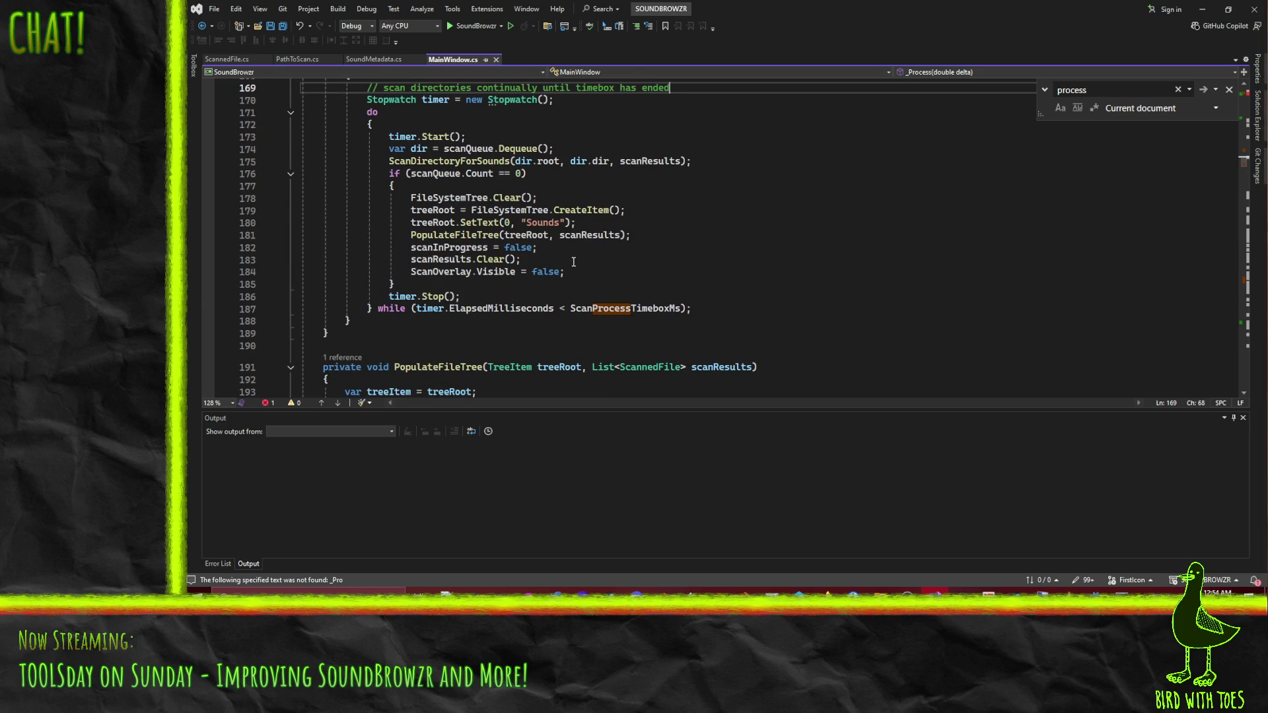
pyautogui.scroll(1, 655, 282)
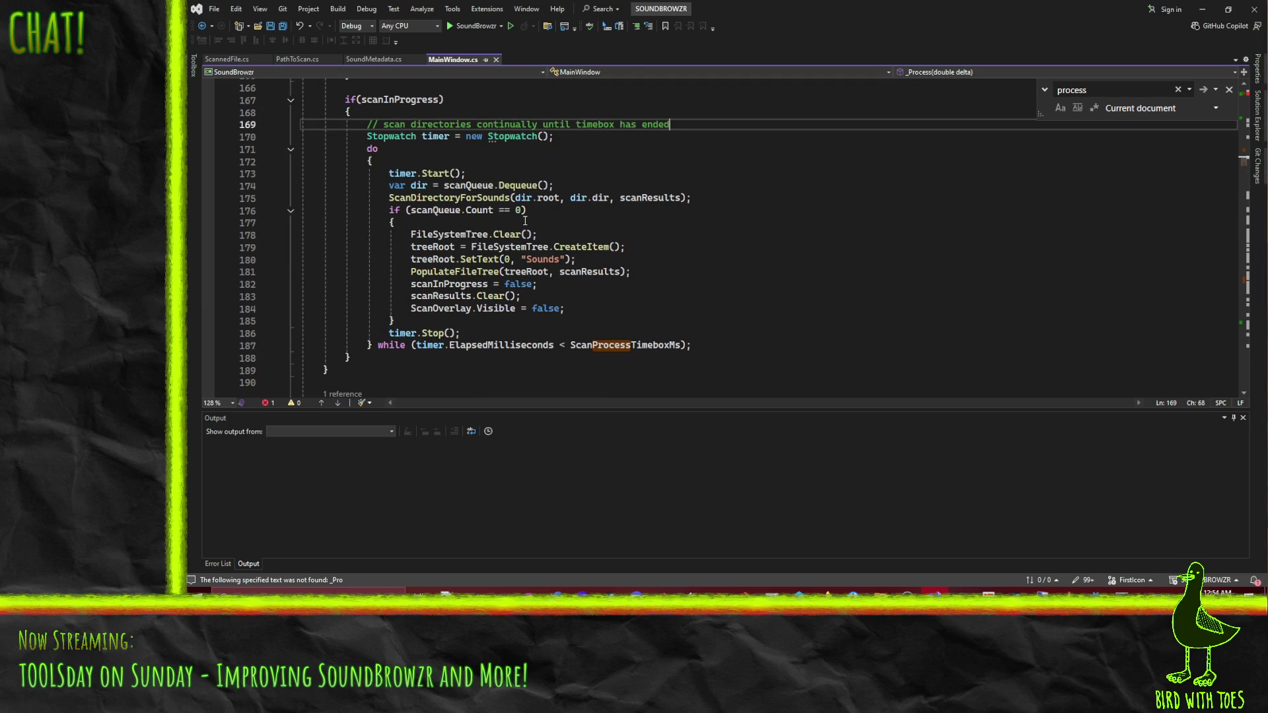
pyautogui.click(505, 211)
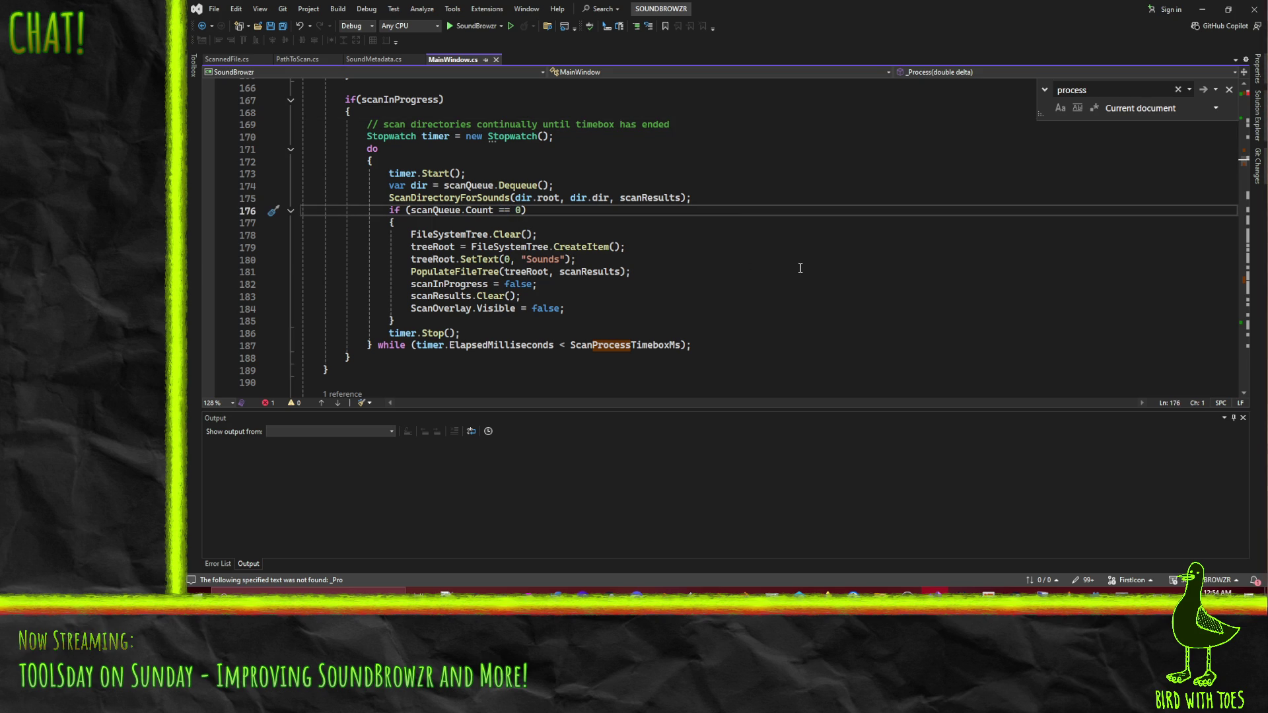
# Wrap the loop body from timer.Start() to timer.Stop() in 'if (scanQueue.Count > 0) { … }'.
pyautogui.press('Up')
pyautogui.press('Up')
pyautogui.press('Up')
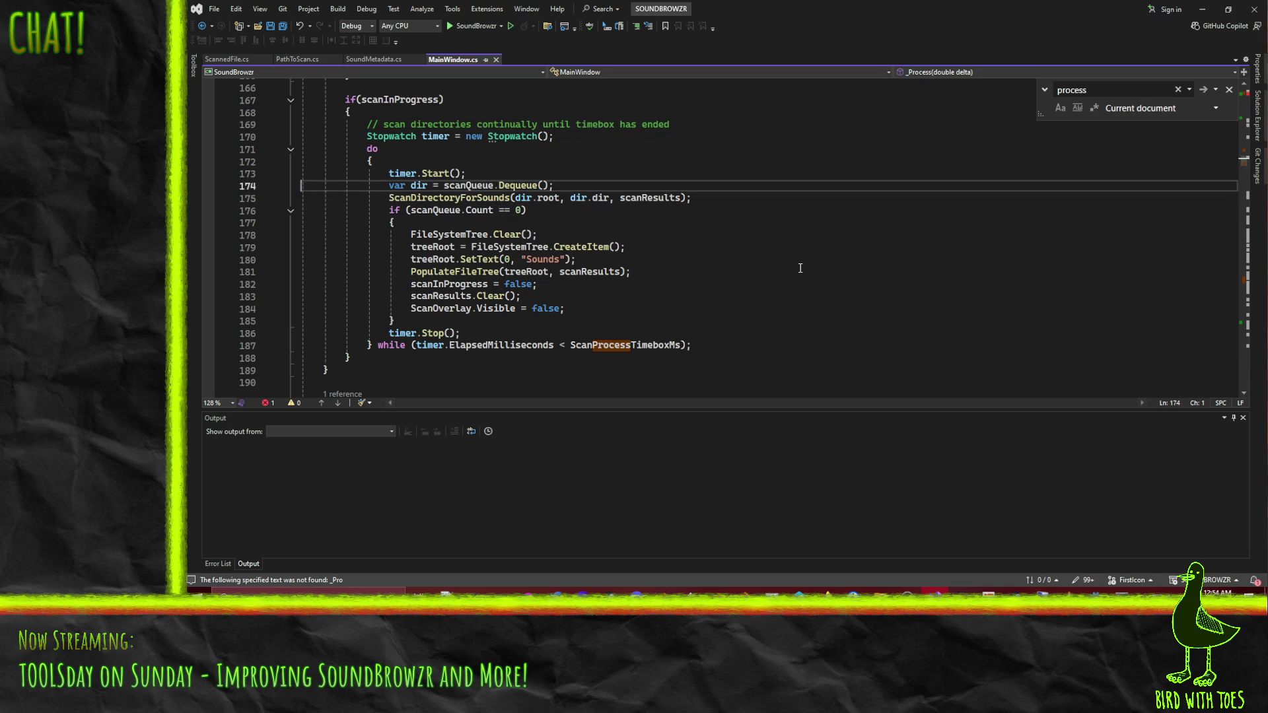
pyautogui.press('Home')
pyautogui.hotkey('ctrl', 'Return')
pyautogui.write('i')
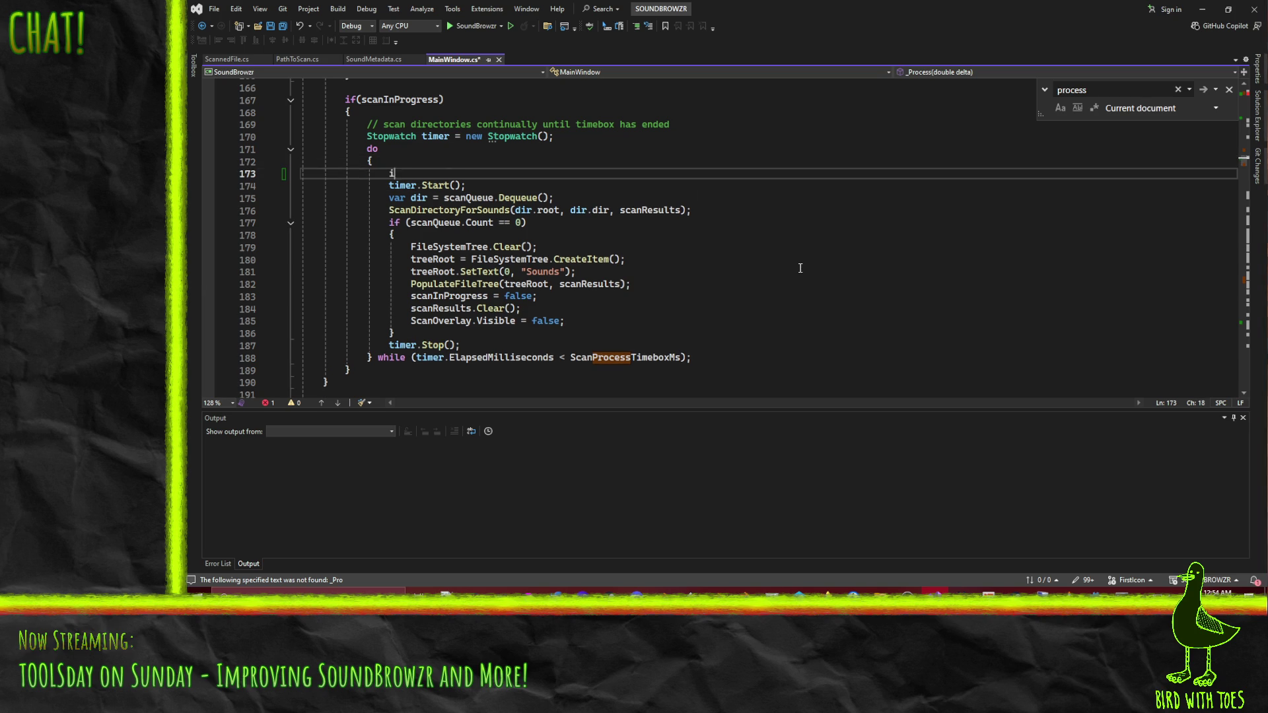
pyautogui.write('f(scanQue')
pyautogui.press('Tab')
pyautogui.write('.')
pyautogui.press('Tab')
pyautogui.write('> 0')
pyautogui.press('Return')
pyautogui.write('{')
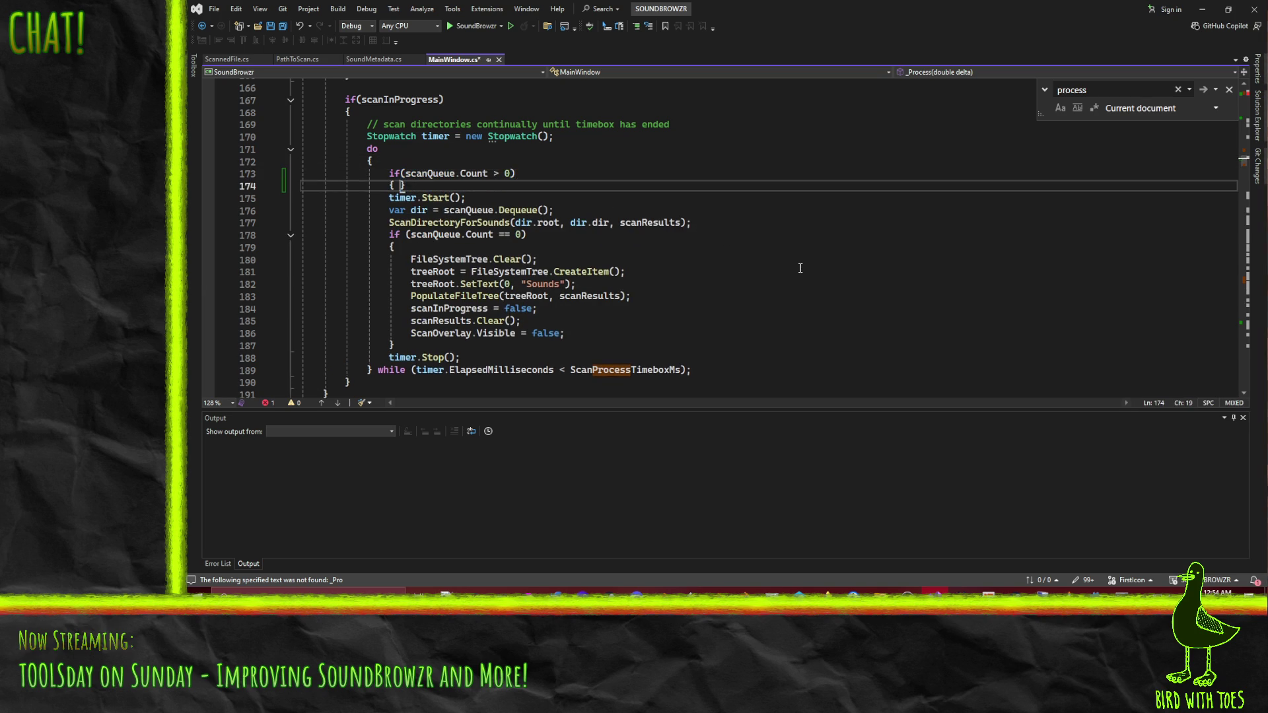
pyautogui.press('Down')
pyautogui.press('Down')
pyautogui.press('Down')
pyautogui.press('End')
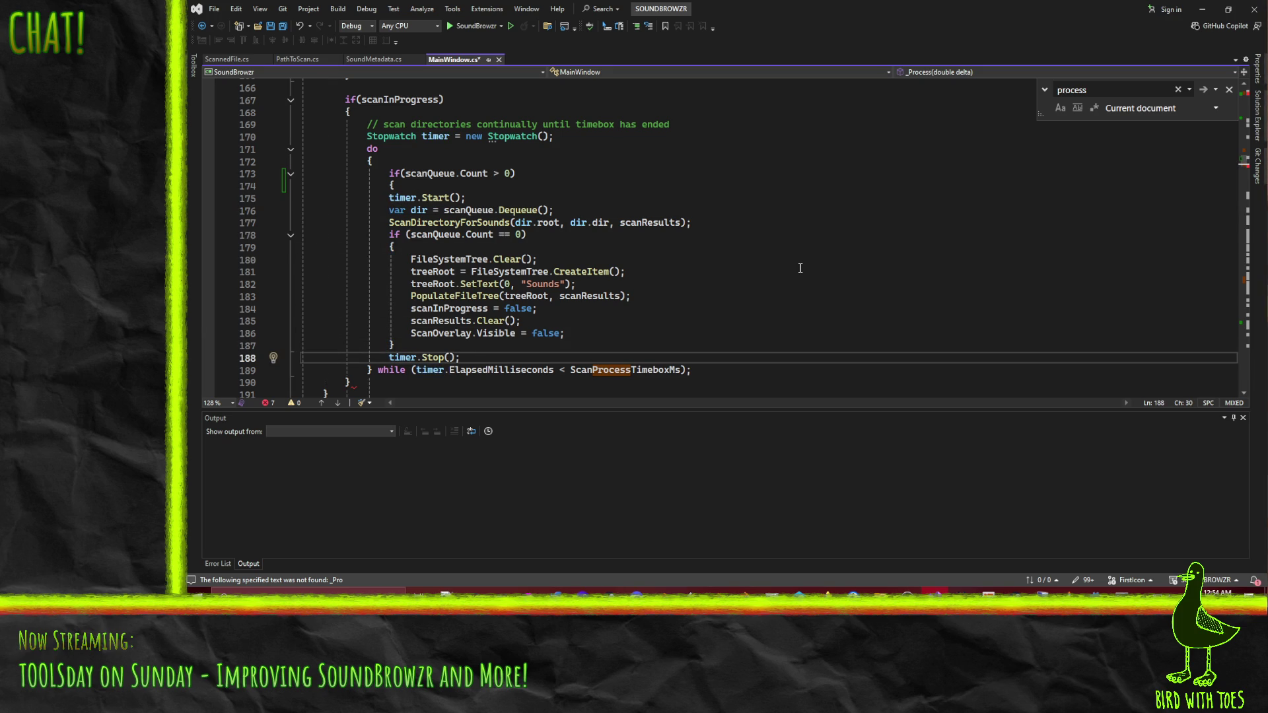
pyautogui.press('Return')
pyautogui.write('}')
# Add an 'else { break; }' branch after the if block.
pyautogui.press('Return')
pyautogui.write('else')
pyautogui.press('Return')
pyautogui.write('{')
pyautogui.press('Return')
pyautogui.write('break')
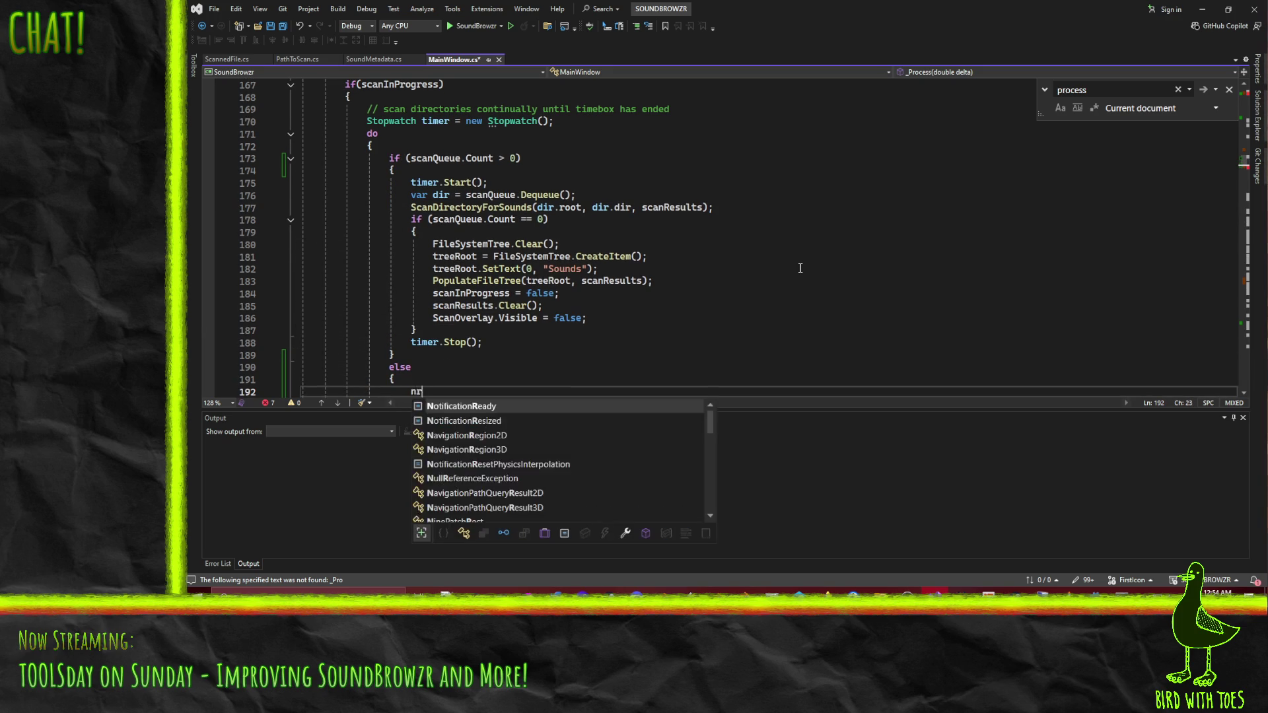
pyautogui.write(';')
pyautogui.press('Up')
pyautogui.press('Up')
pyautogui.press('Up')
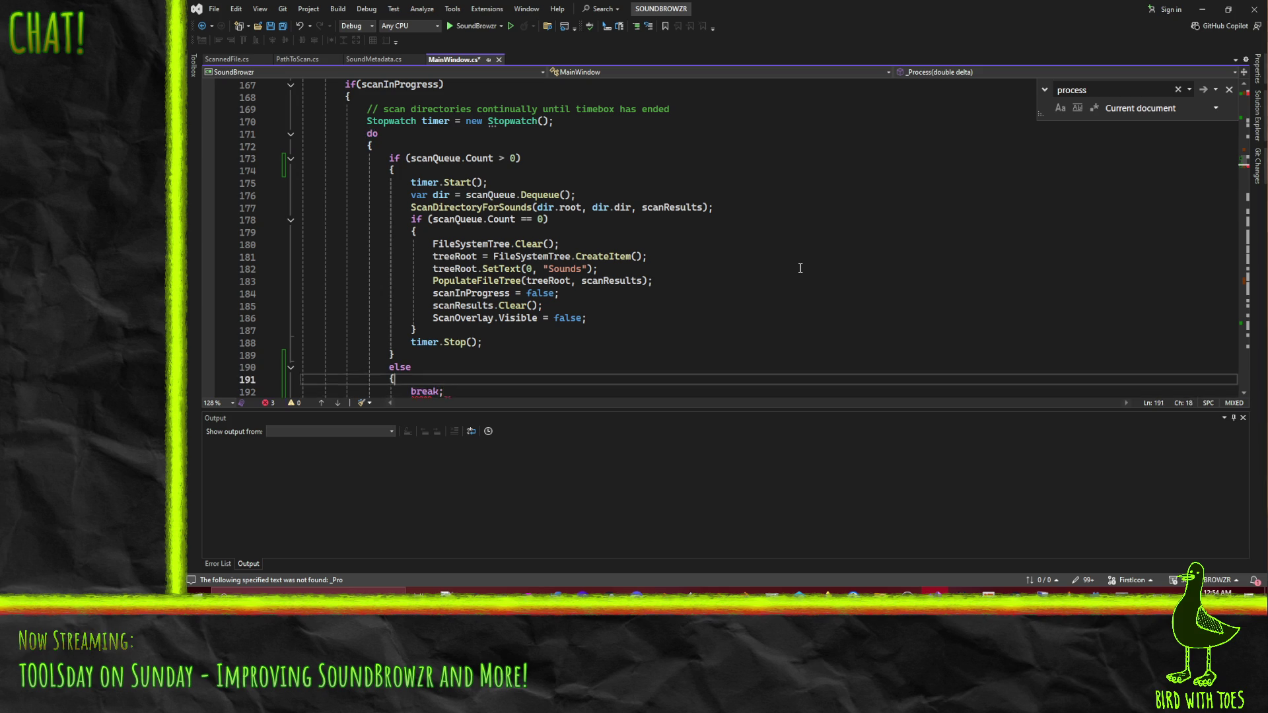
# Cut the 'if (scanQueue.Count == 0)' completion block out of the loop.
pyautogui.press('Home')
pyautogui.press('Up')
pyautogui.press('Up')
pyautogui.press('Up')
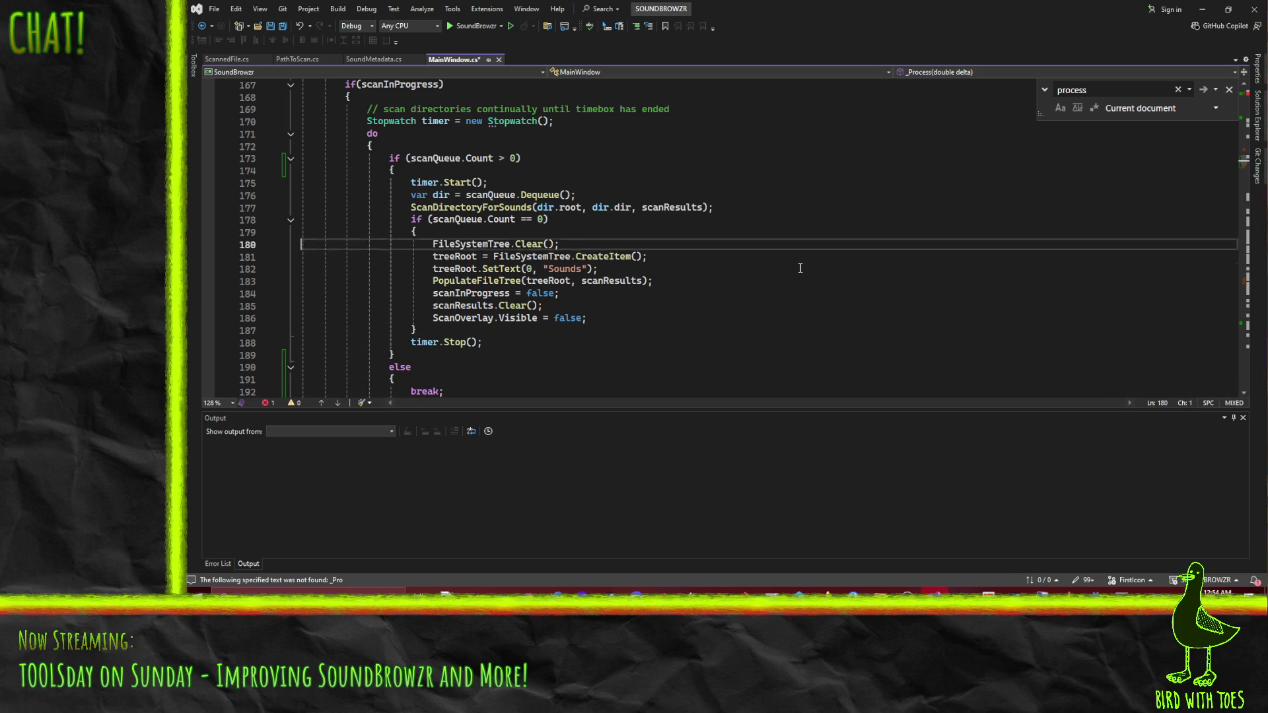
pyautogui.hotkey('shift', 'Down')
pyautogui.hotkey('shift', 'Down')
pyautogui.hotkey('shift', 'Down')
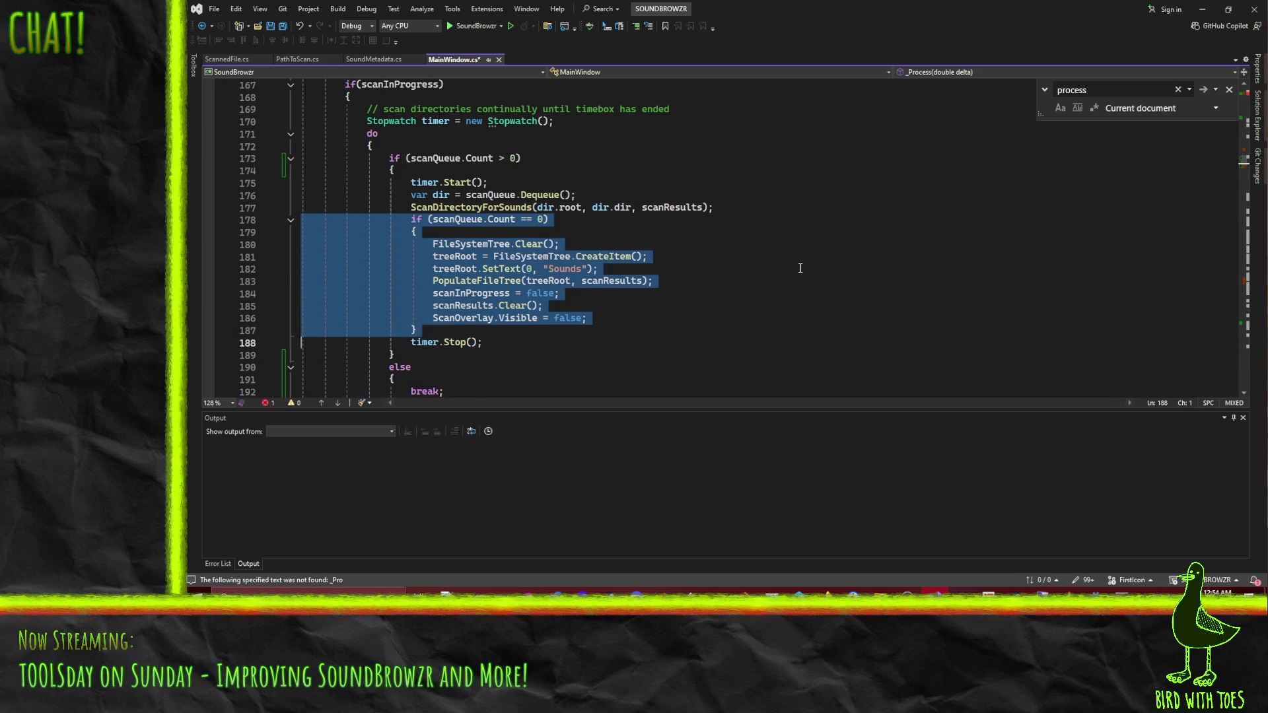
pyautogui.hotkey('ctrl', 'x')
pyautogui.click(489, 304)
# Paste the completion block after the do-while loop and add '&& scanTime >= ScanMinTime' to its check.
pyautogui.press('Return')
pyautogui.hotkey('ctrl', 'v')
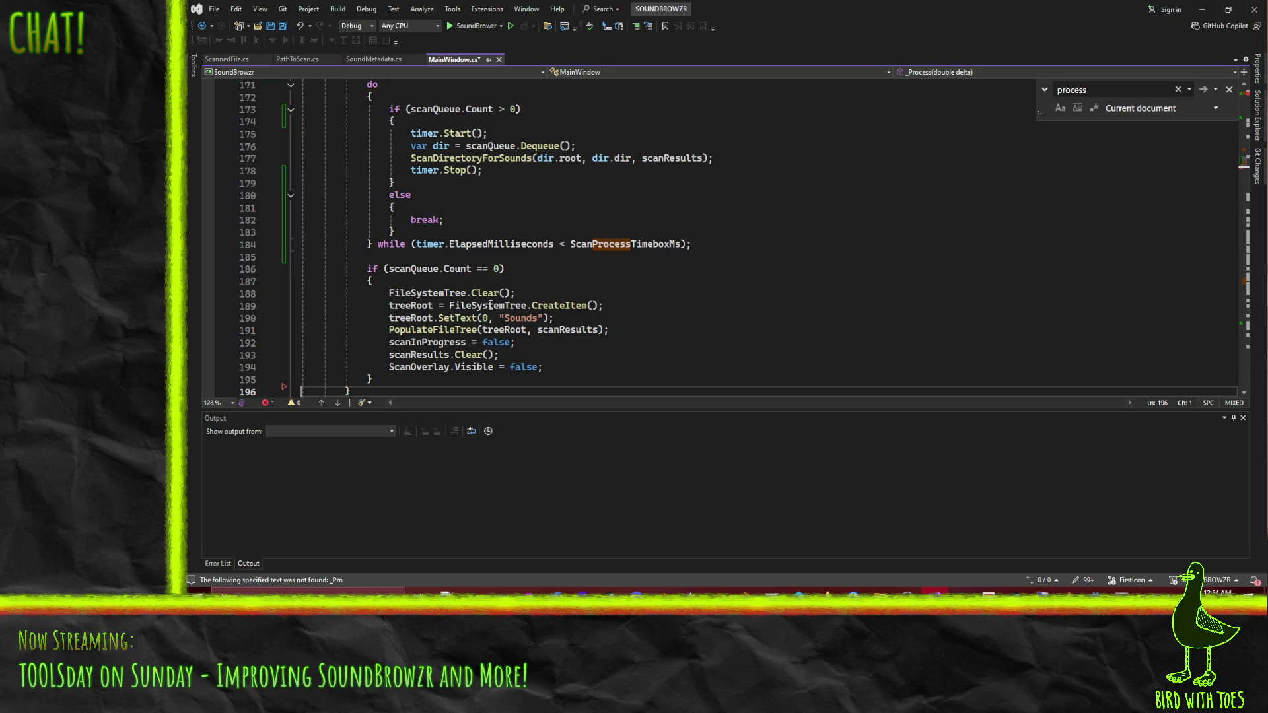
pyautogui.click(499, 268)
pyautogui.write('&& scan')
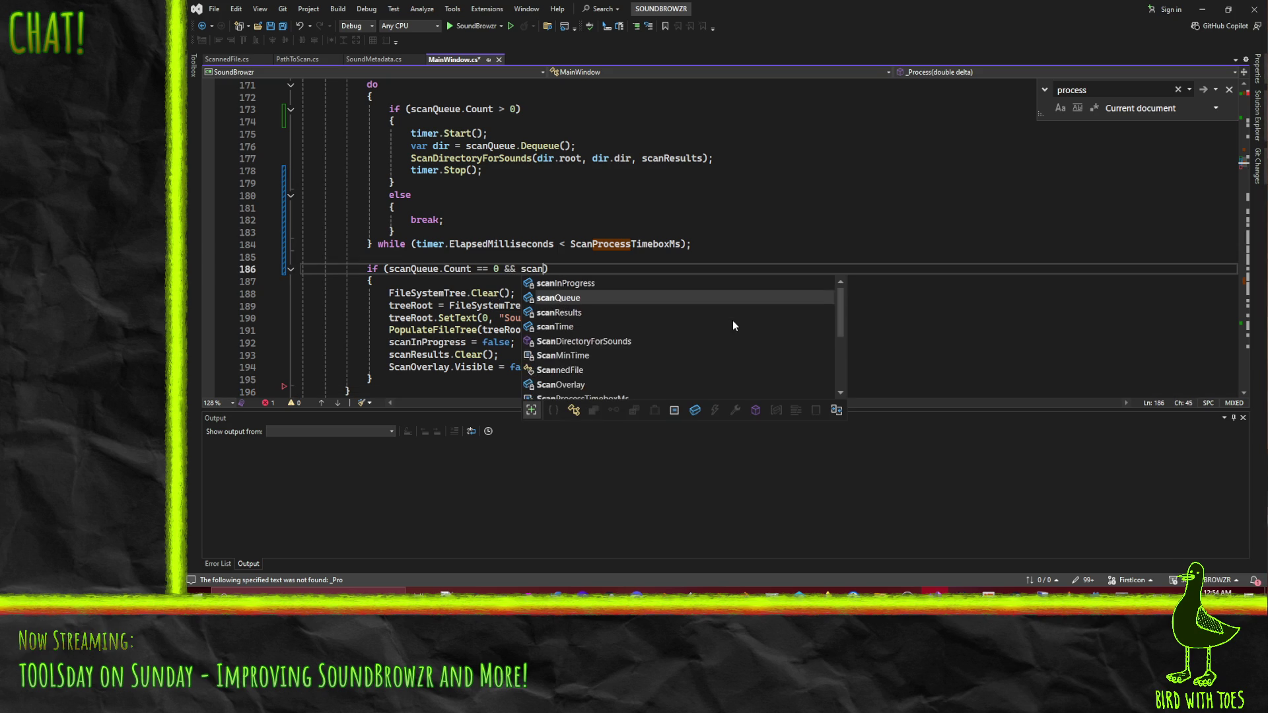
pyautogui.write('Time >= Min')
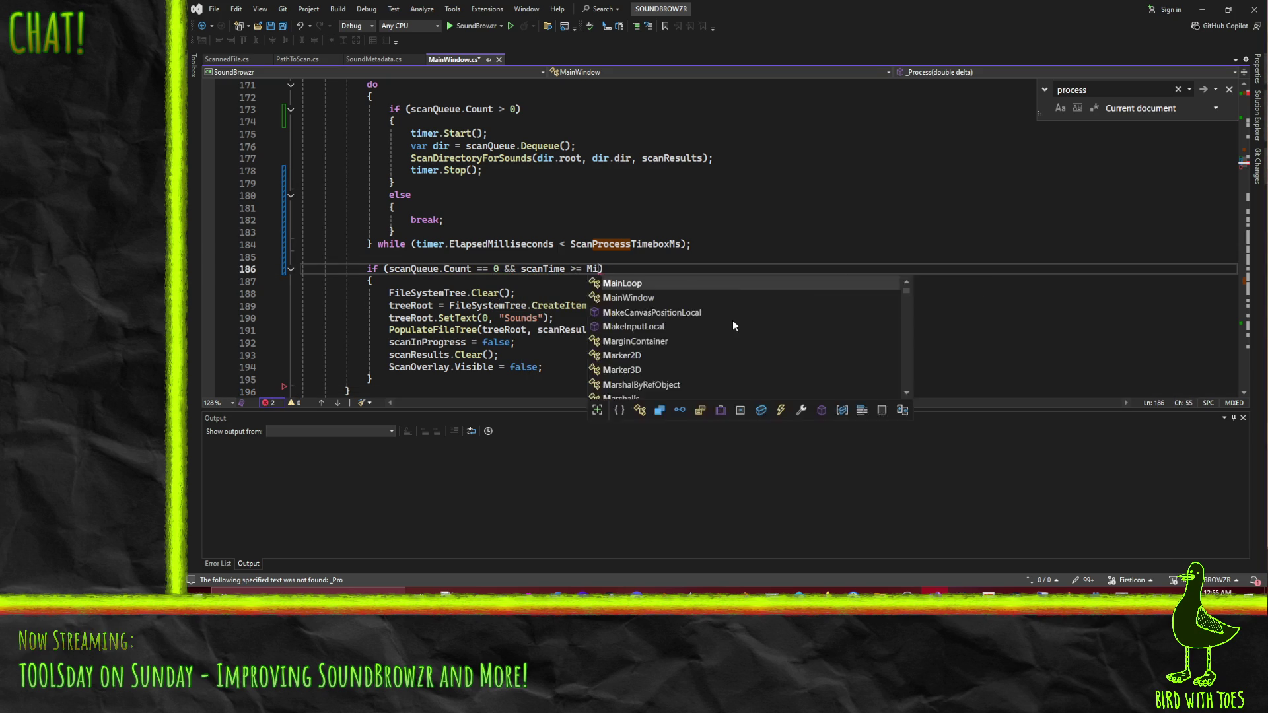
pyautogui.press('BackSpace')
pyautogui.press('BackSpace')
pyautogui.press('BackSpace')
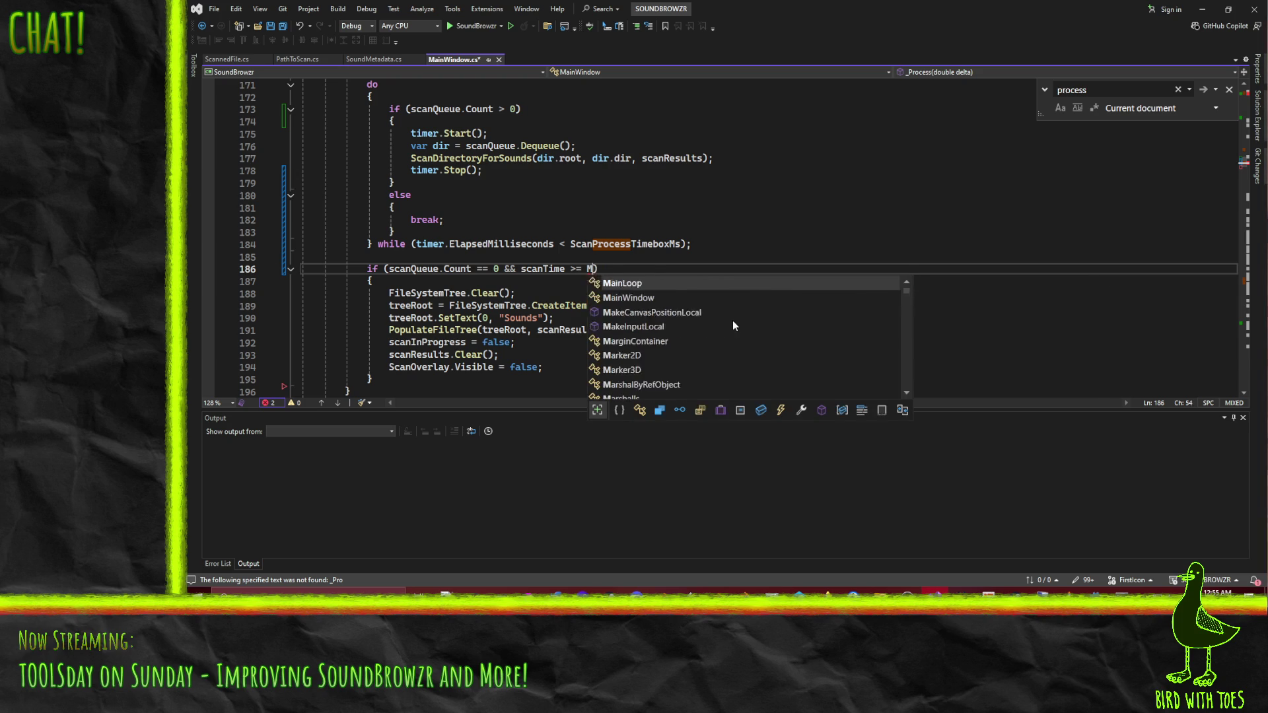
pyautogui.write('ScanM')
pyautogui.press('Tab')
# Insert 'scanTime += (float)delta;' on line 186 above the completion check and save MainWindow.cs.
pyautogui.press('Up')
pyautogui.press('Up')
pyautogui.press('Up')
pyautogui.press('Up')
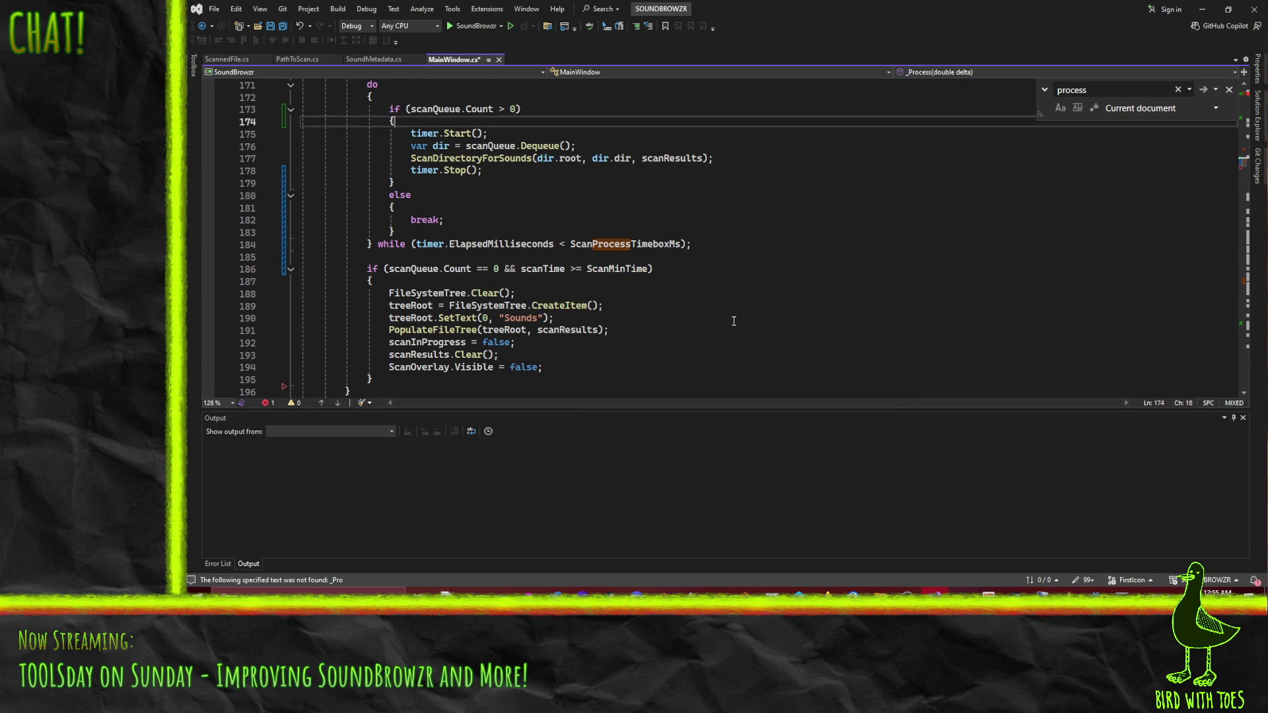
pyautogui.press('End')
pyautogui.press('Down')
pyautogui.press('Down')
pyautogui.press('Down')
pyautogui.press('Up')
pyautogui.press('Up')
pyautogui.press('Up')
pyautogui.press('End')
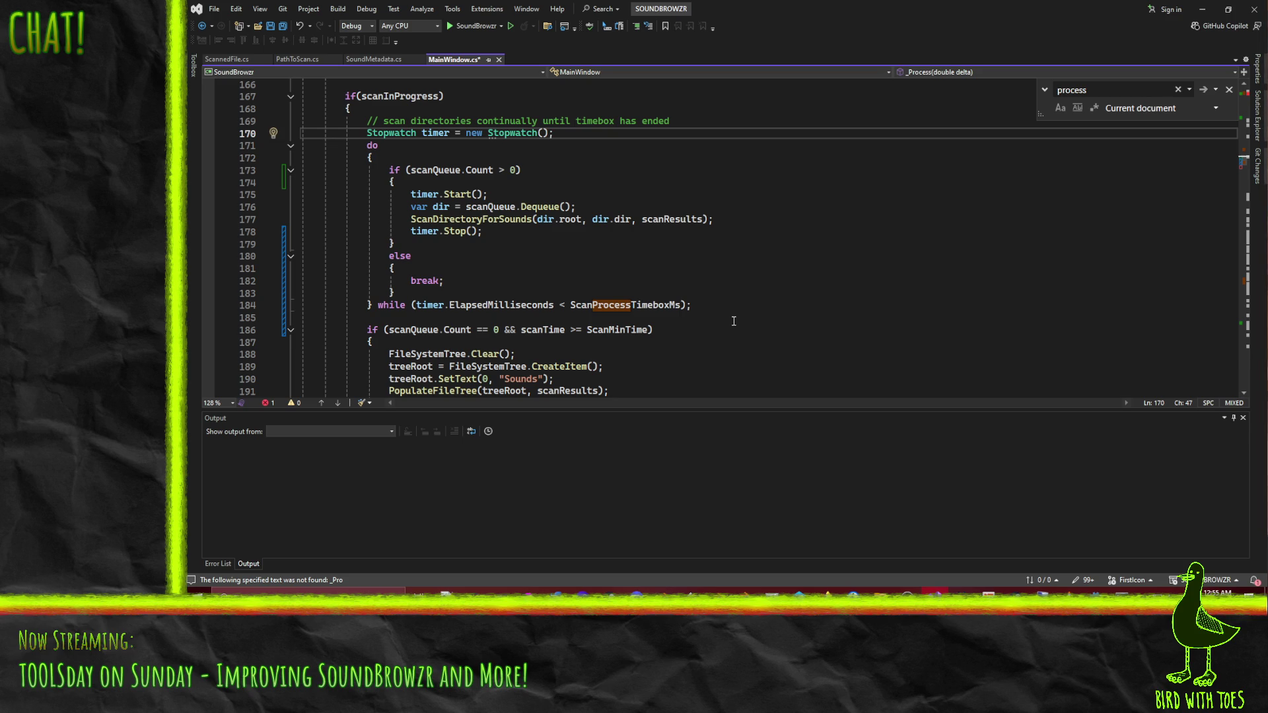
pyautogui.scroll(7, 733, 321)
pyautogui.scroll(-10, 592, 246)
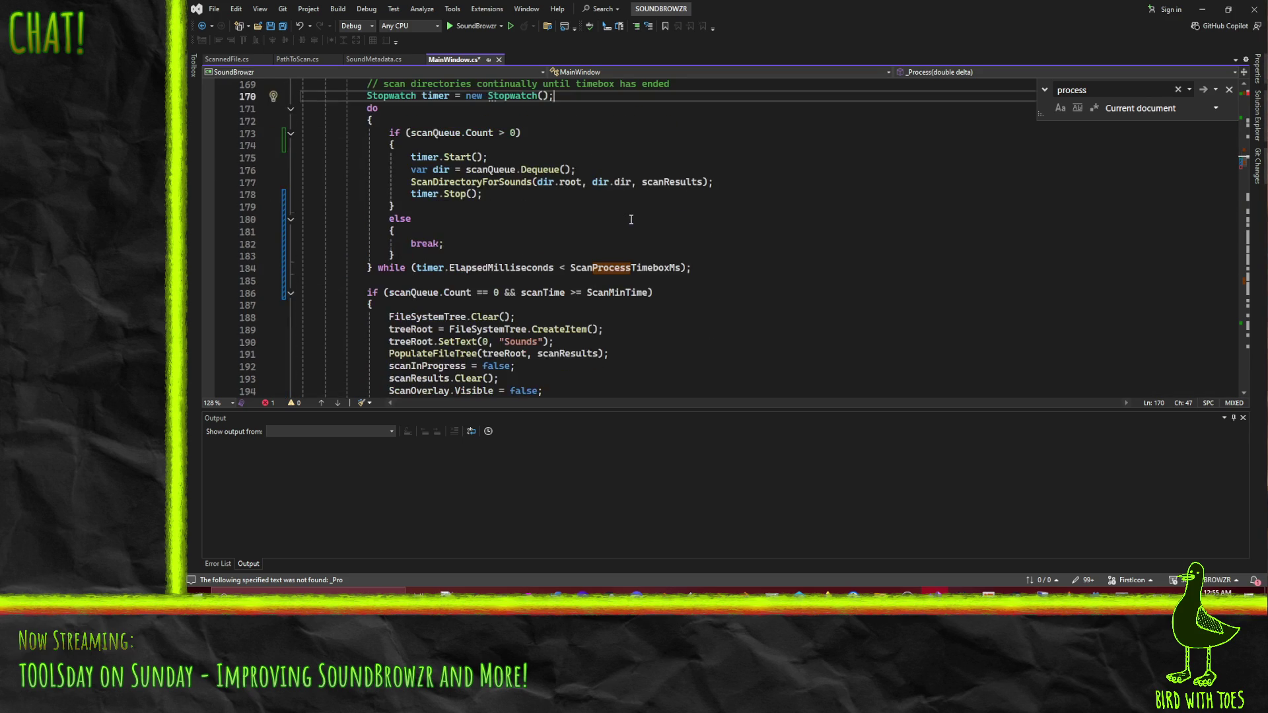
pyautogui.scroll(2, 501, 235)
pyautogui.scroll(1, 700, 289)
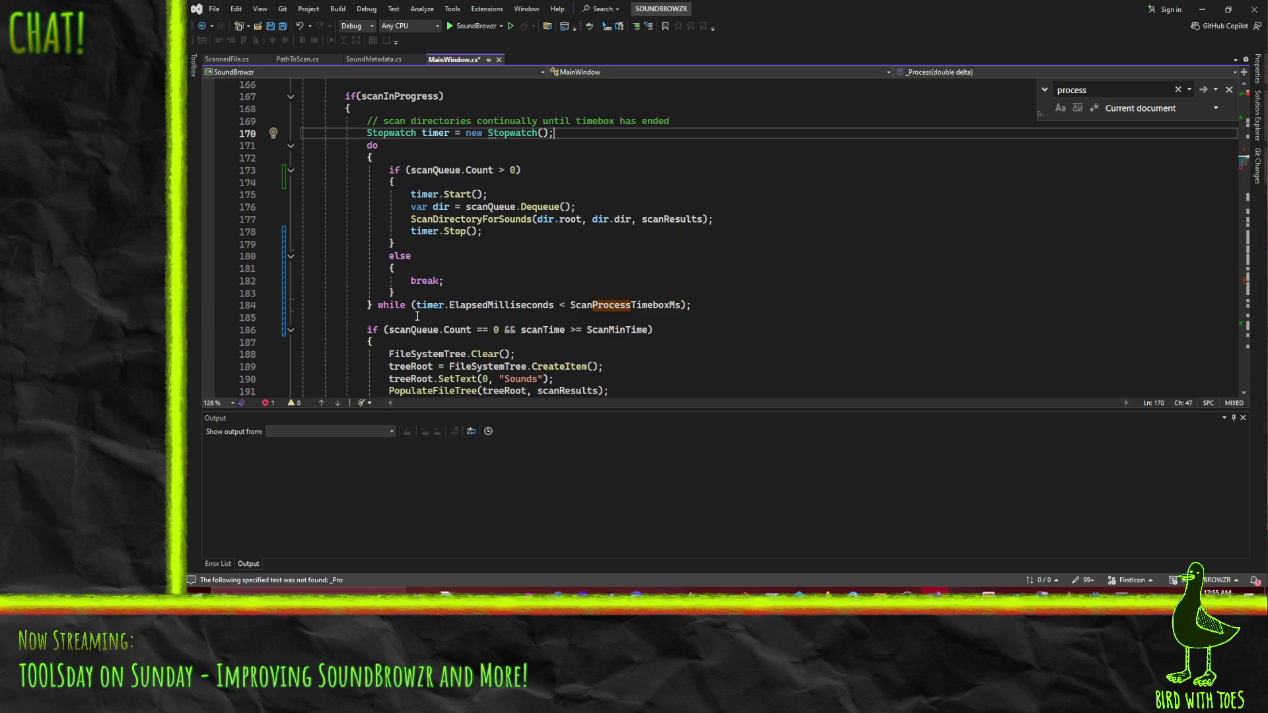
pyautogui.press('Down')
pyautogui.press('Down')
pyautogui.press('Down')
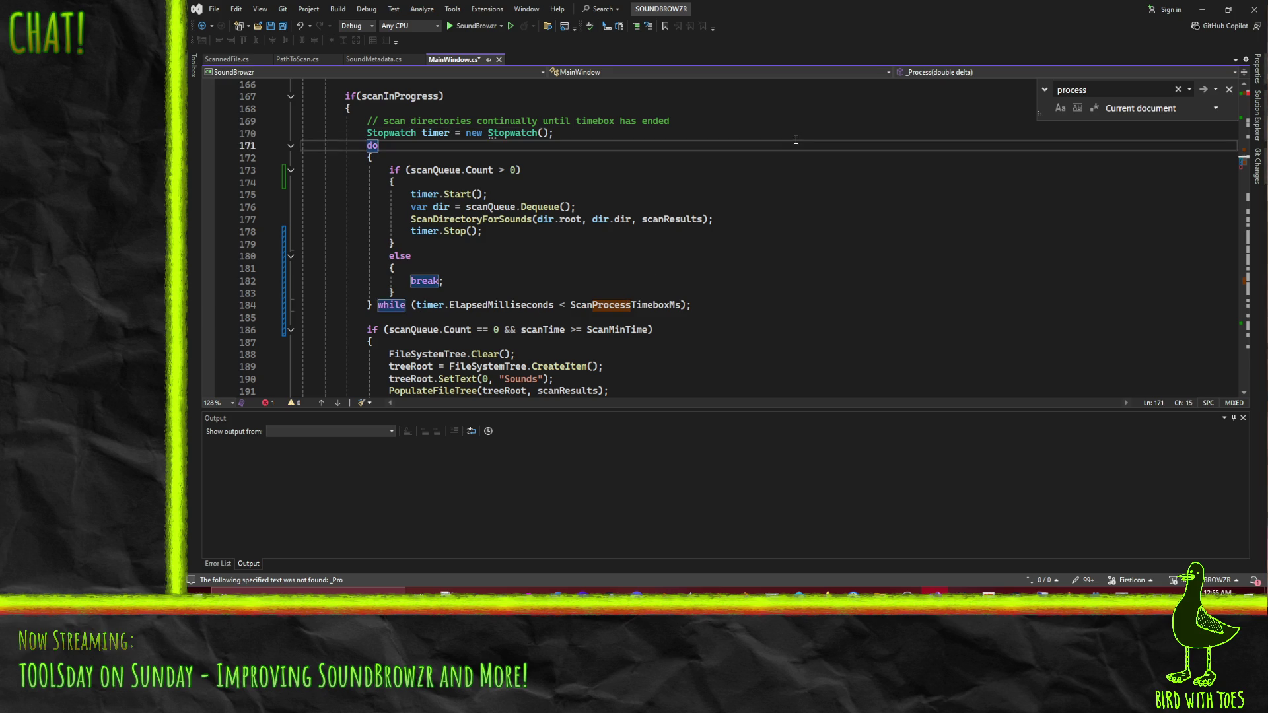
pyautogui.press('Return')
pyautogui.write('scanTime +=')
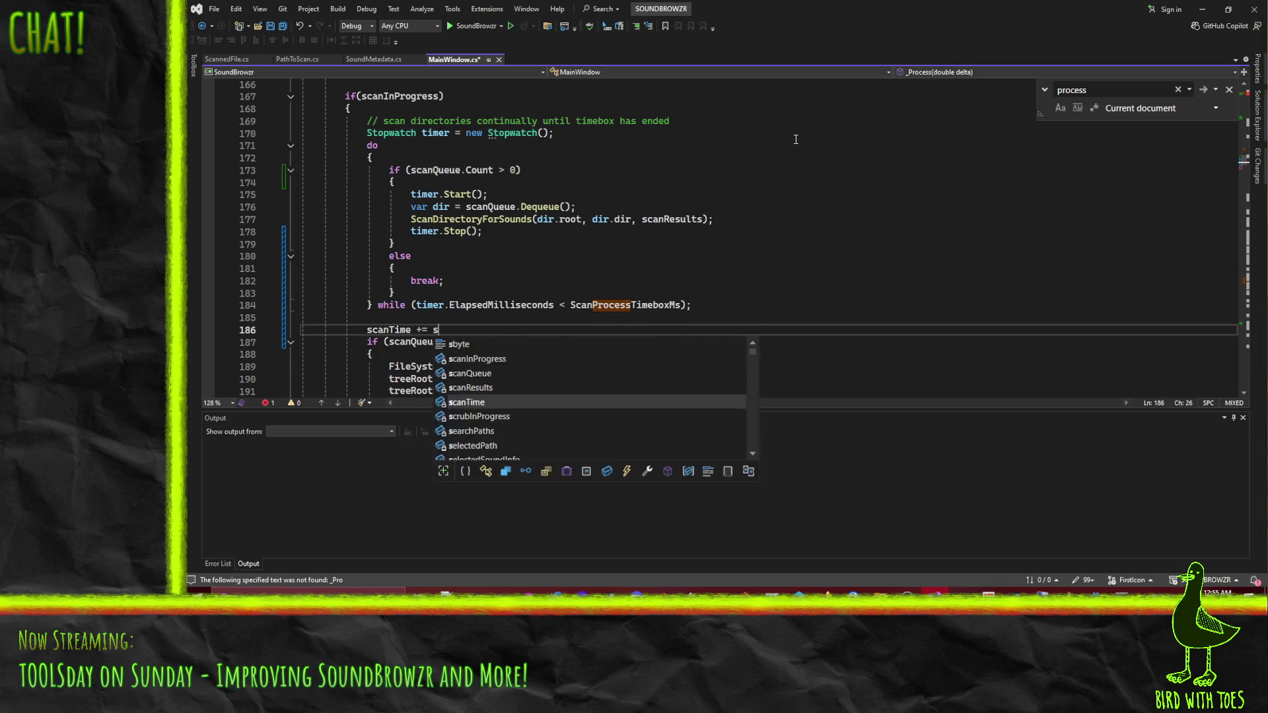
pyautogui.press('BackSpace')
pyautogui.write('(float)delt')
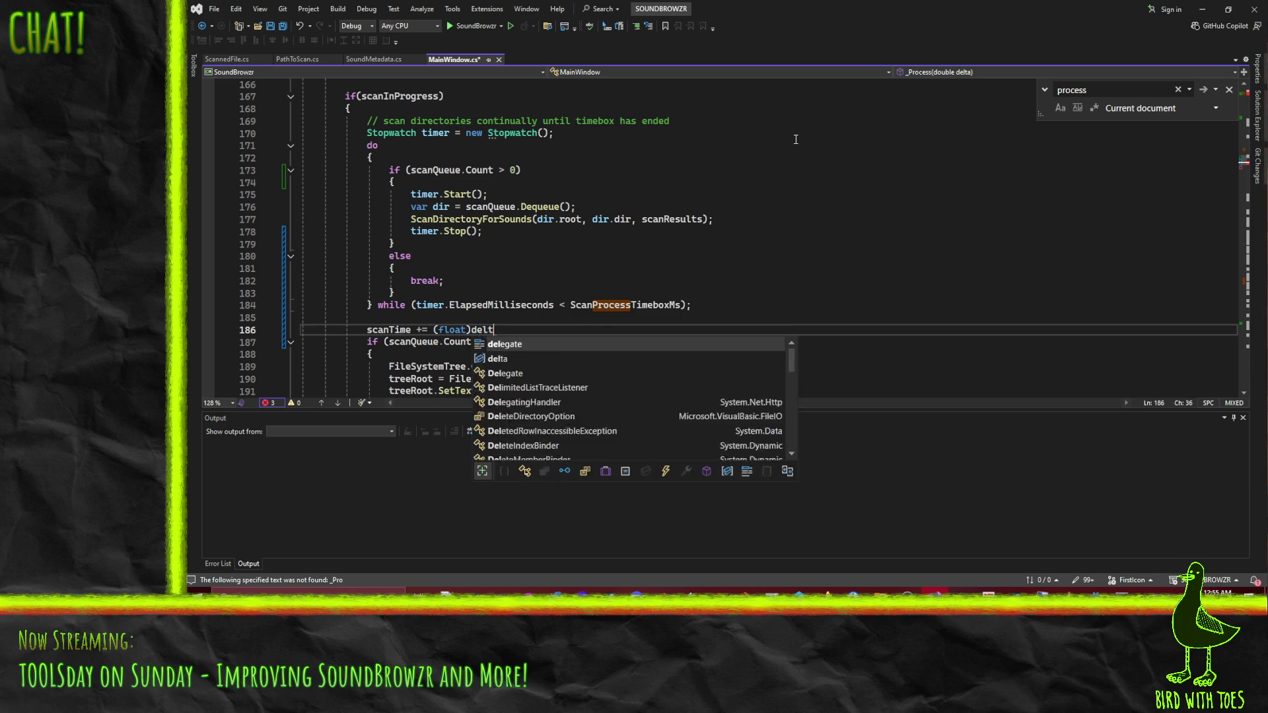
pyautogui.write('a;')
pyautogui.hotkey('ctrl', 's')
pyautogui.click(1096, 591)
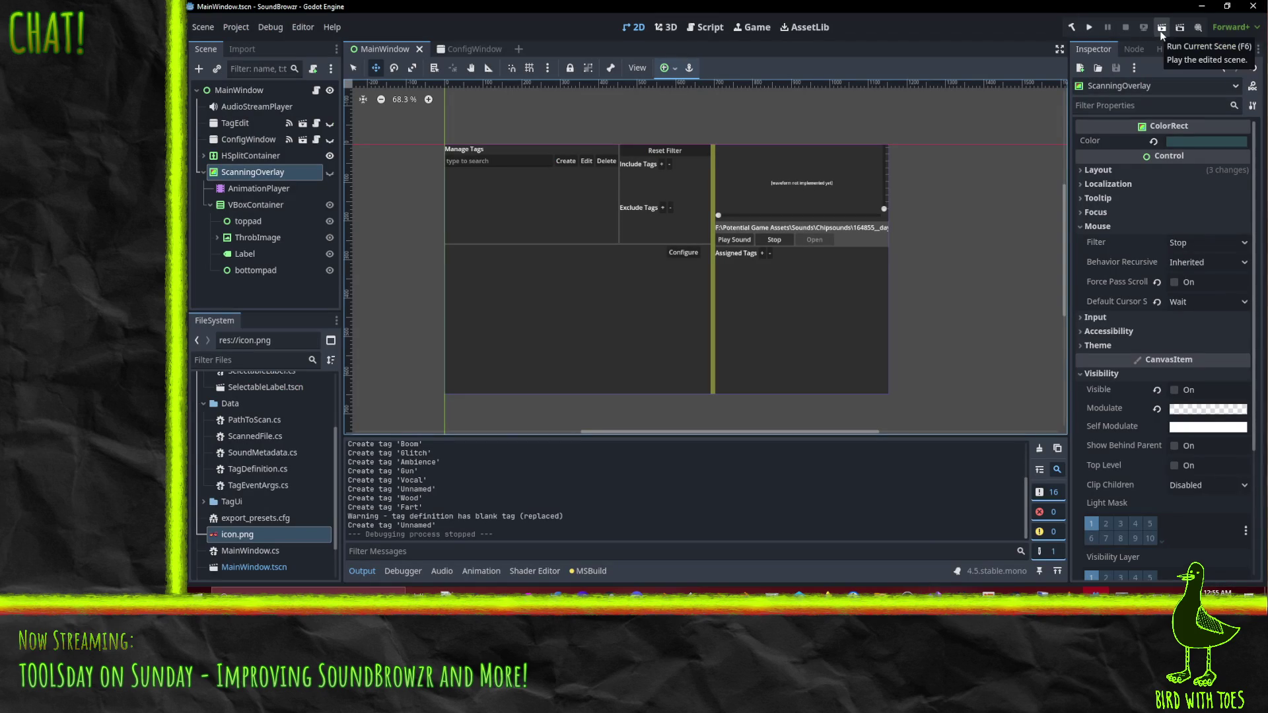
# Run the project, then fix the build error by making ScanMinTime's value 1.0f.
pyautogui.click(1090, 31)
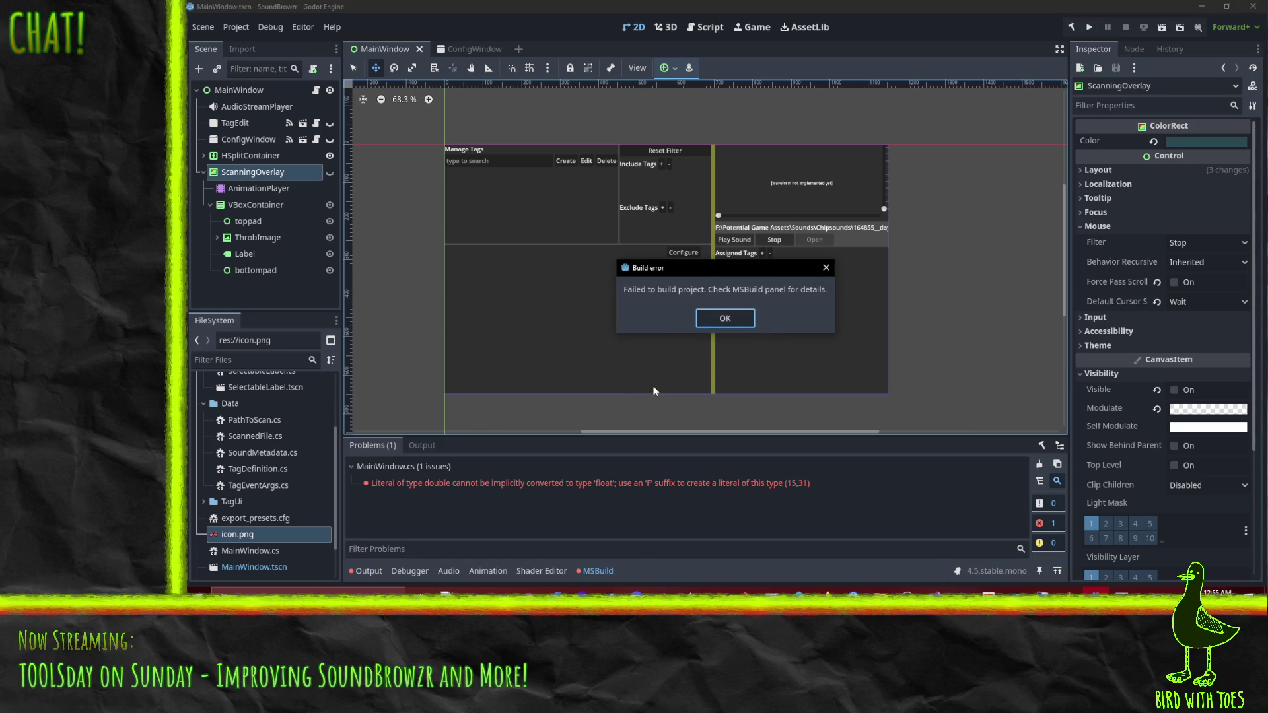
pyautogui.click(718, 321)
pyautogui.doubleClick(703, 483)
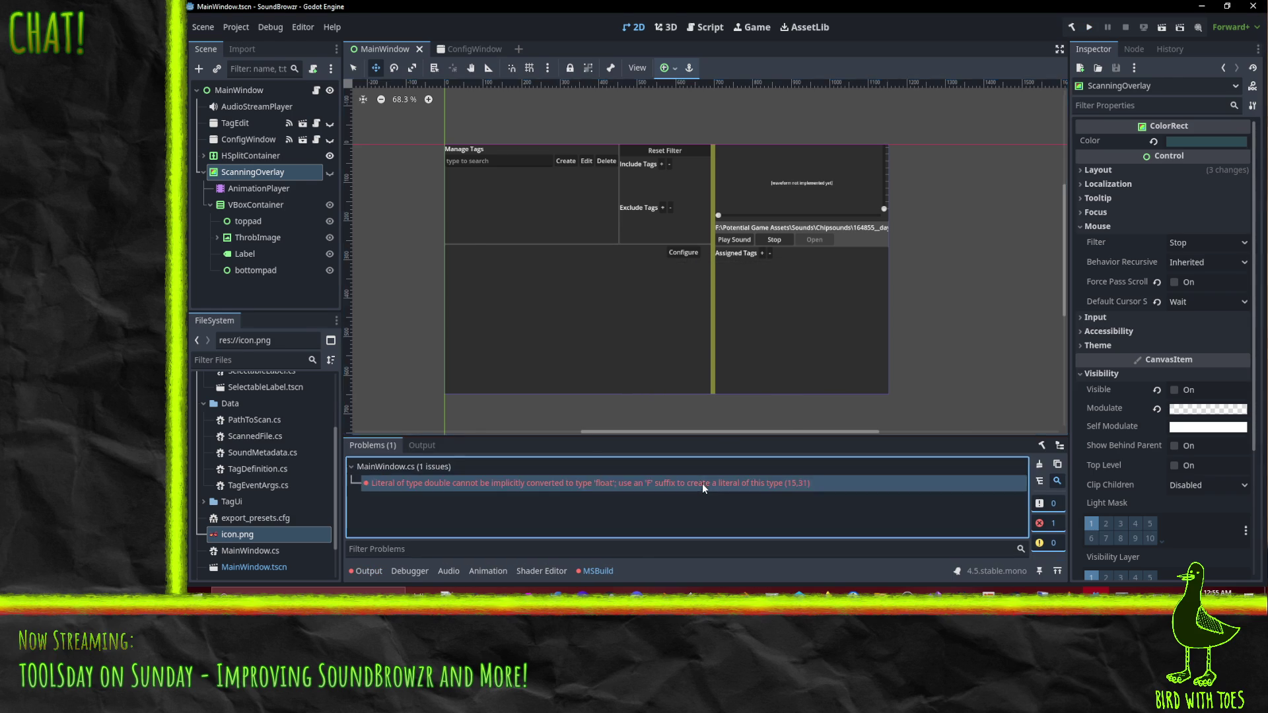
pyautogui.press('Left')
pyautogui.write('f')
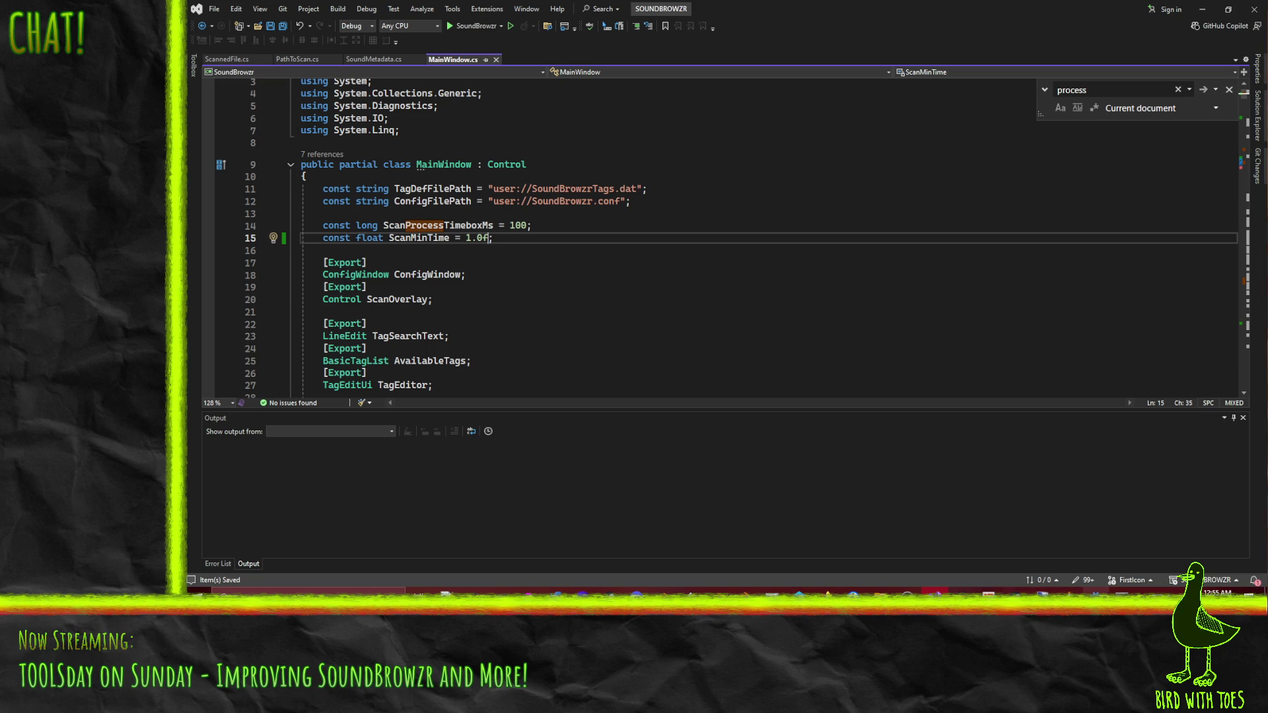
# Rerun SoundBrowzr, confirm Configure to trigger a rescan, then close the game.
pyautogui.click(1068, 591)
pyautogui.click(1091, 29)
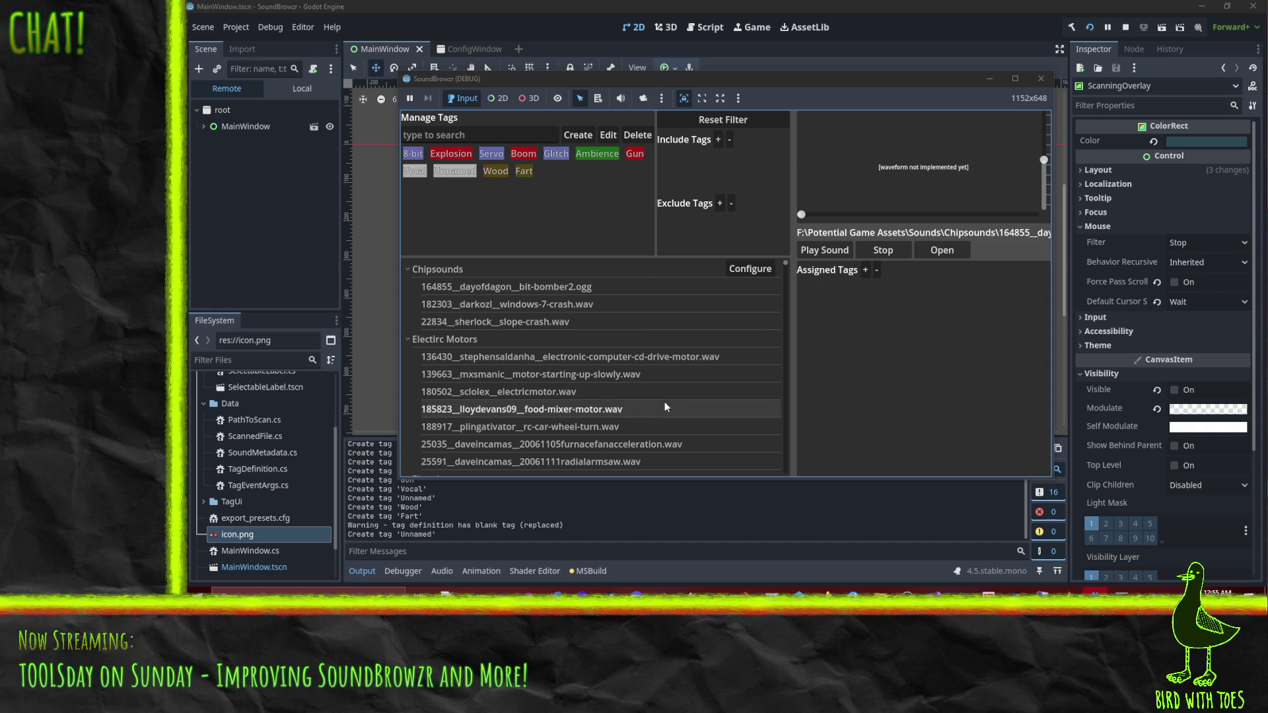
pyautogui.click(750, 268)
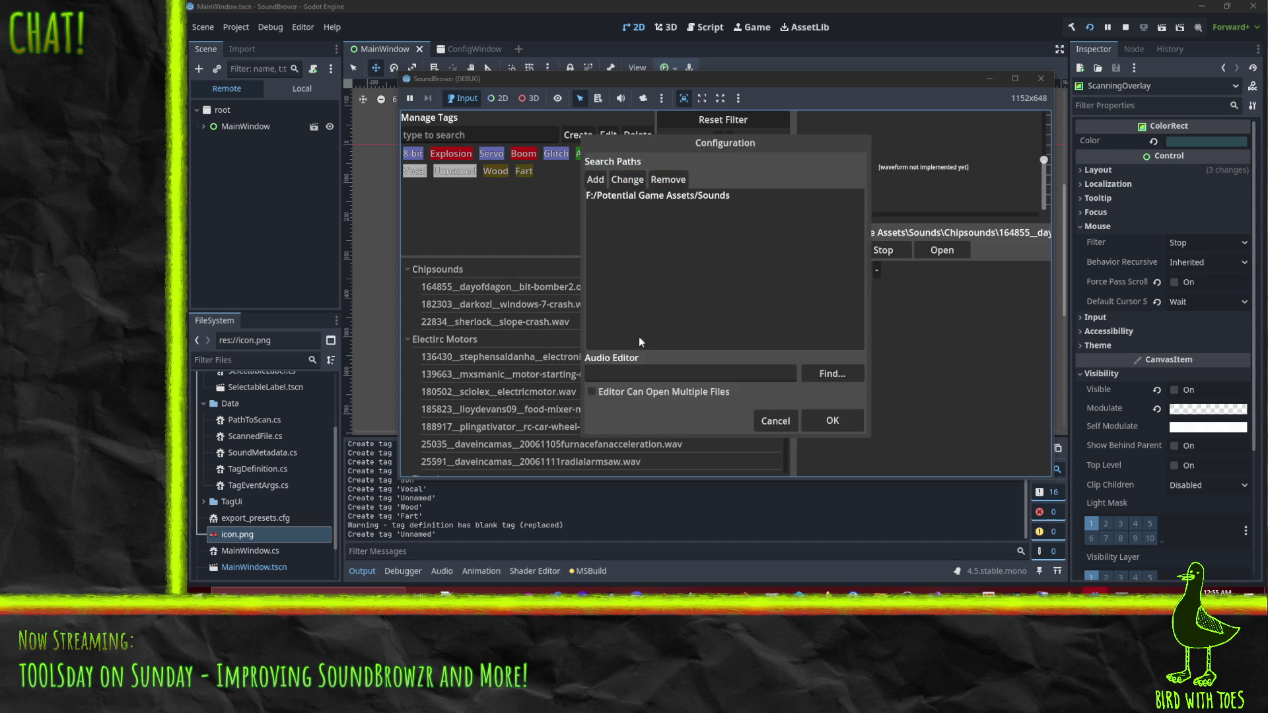
pyautogui.click(822, 417)
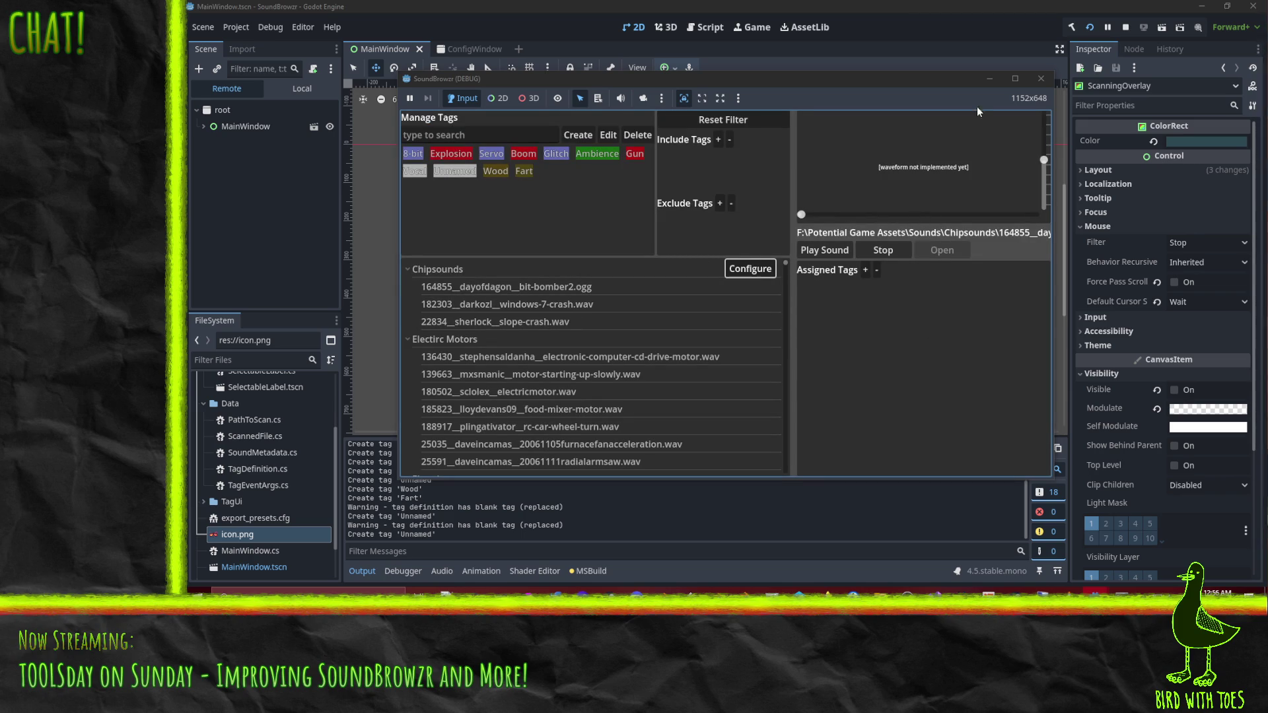
pyautogui.click(1041, 79)
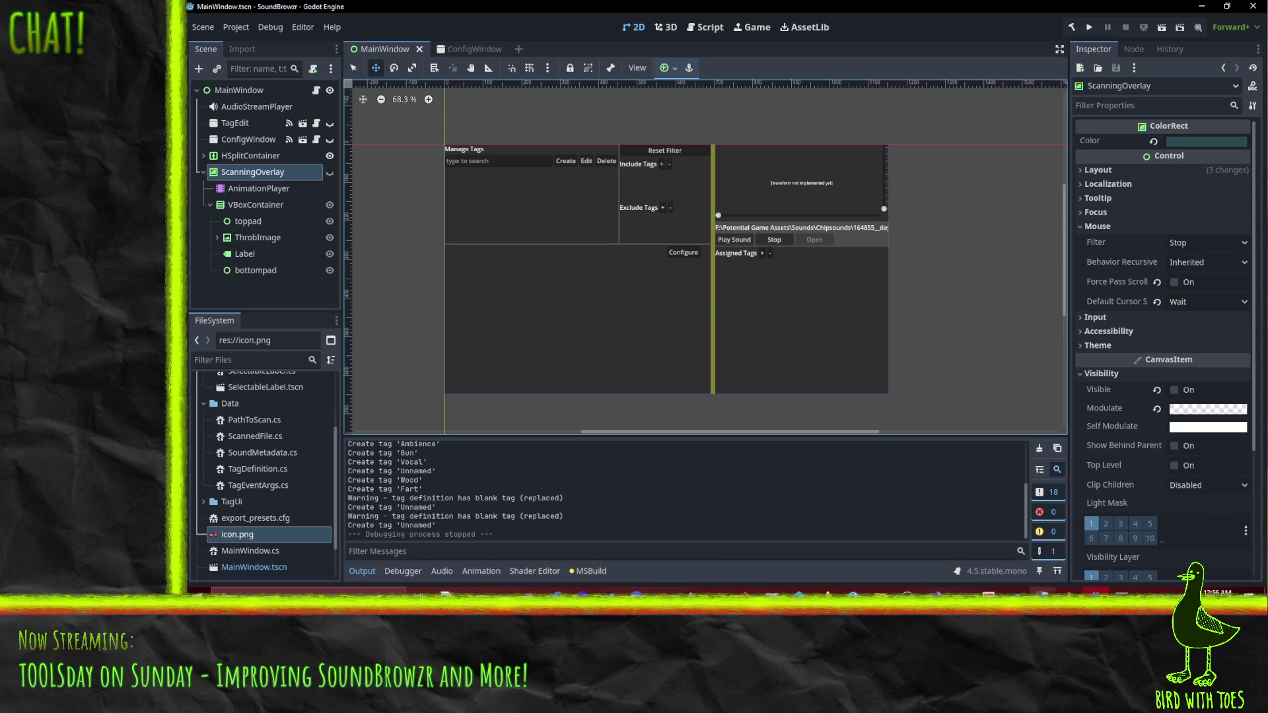
# Check out main, then create and switch to a new ThrobberIcon branch.
pyautogui.click(1109, 591)
pyautogui.write('git checkout')
pyautogui.write('main')
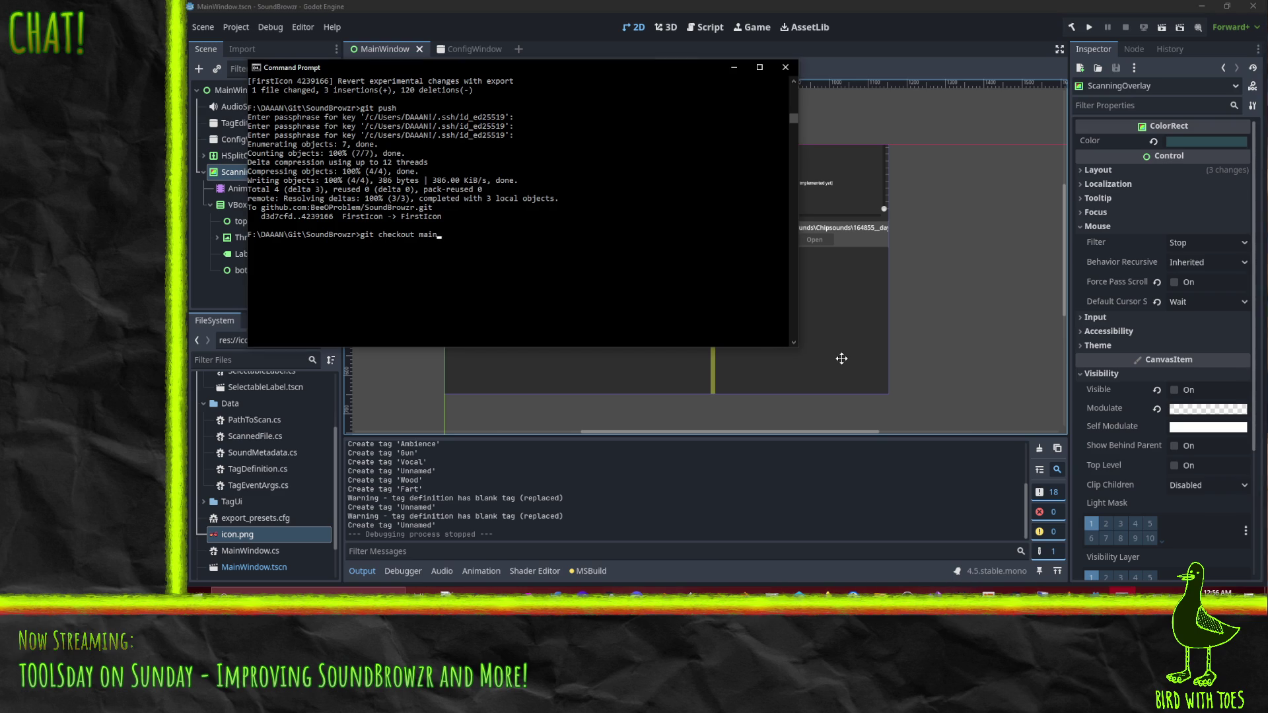
pyautogui.press('Return')
pyautogui.write('ch')
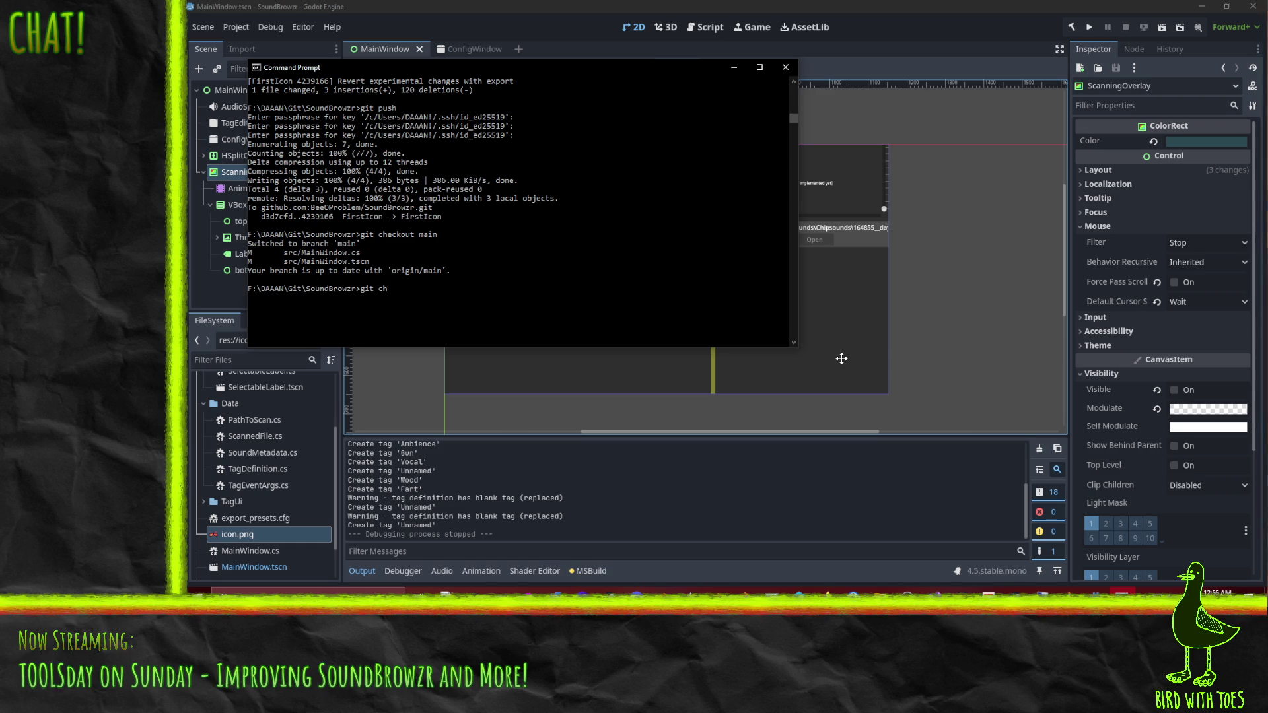
pyautogui.write('eckout -b ThrobberIcon')
pyautogui.press('Return')
# Stage everything under src with git add and review the git status.
pyautogui.write('git add src/')
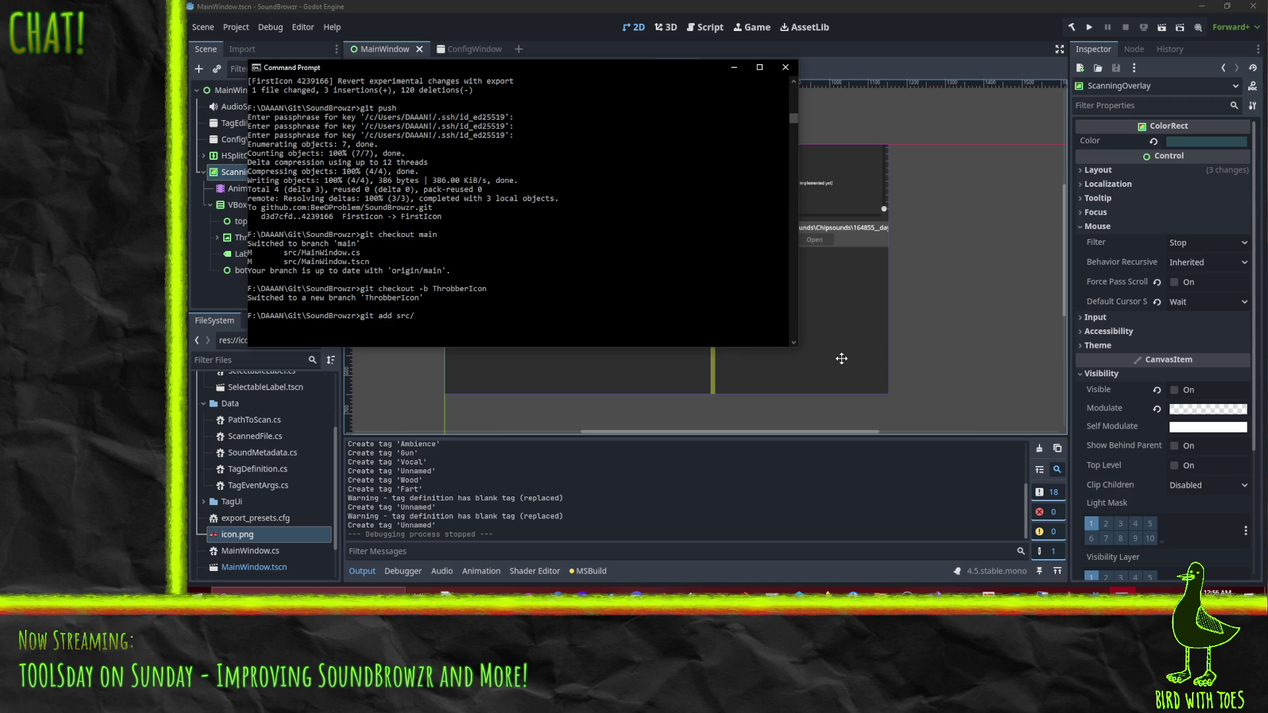
pyautogui.press('Return')
pyautogui.write('git status')
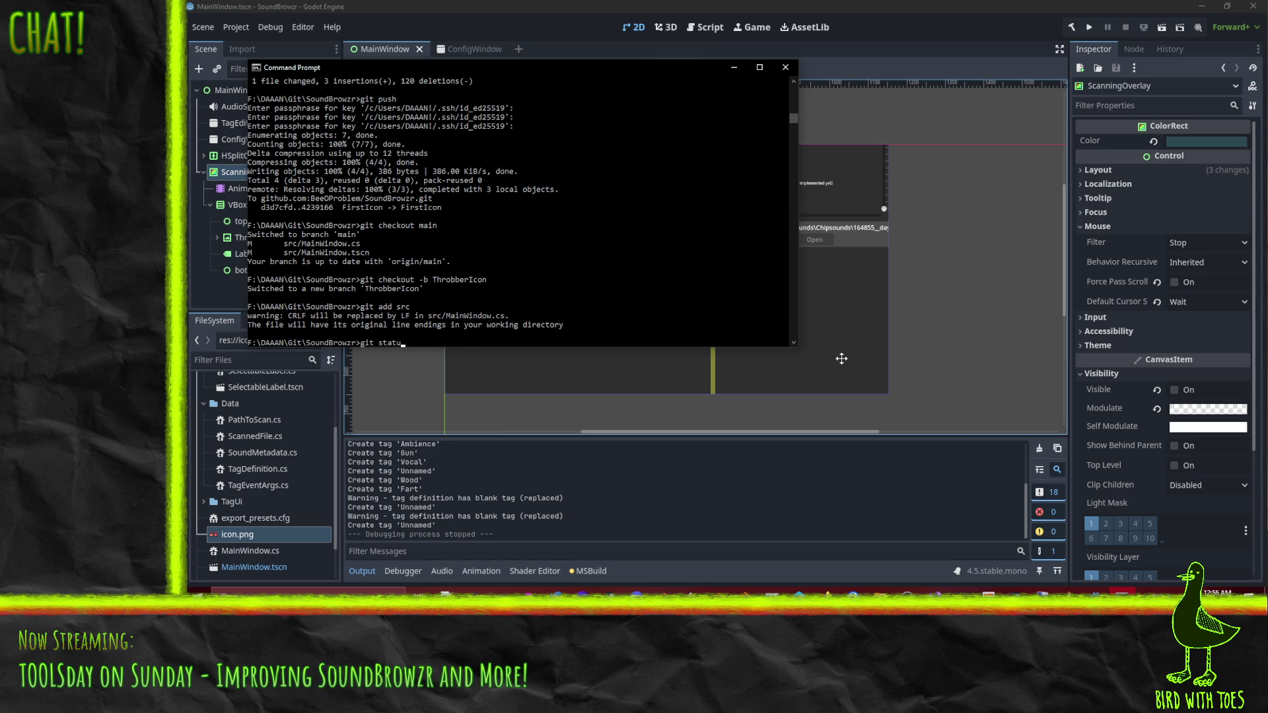
pyautogui.press('Return')
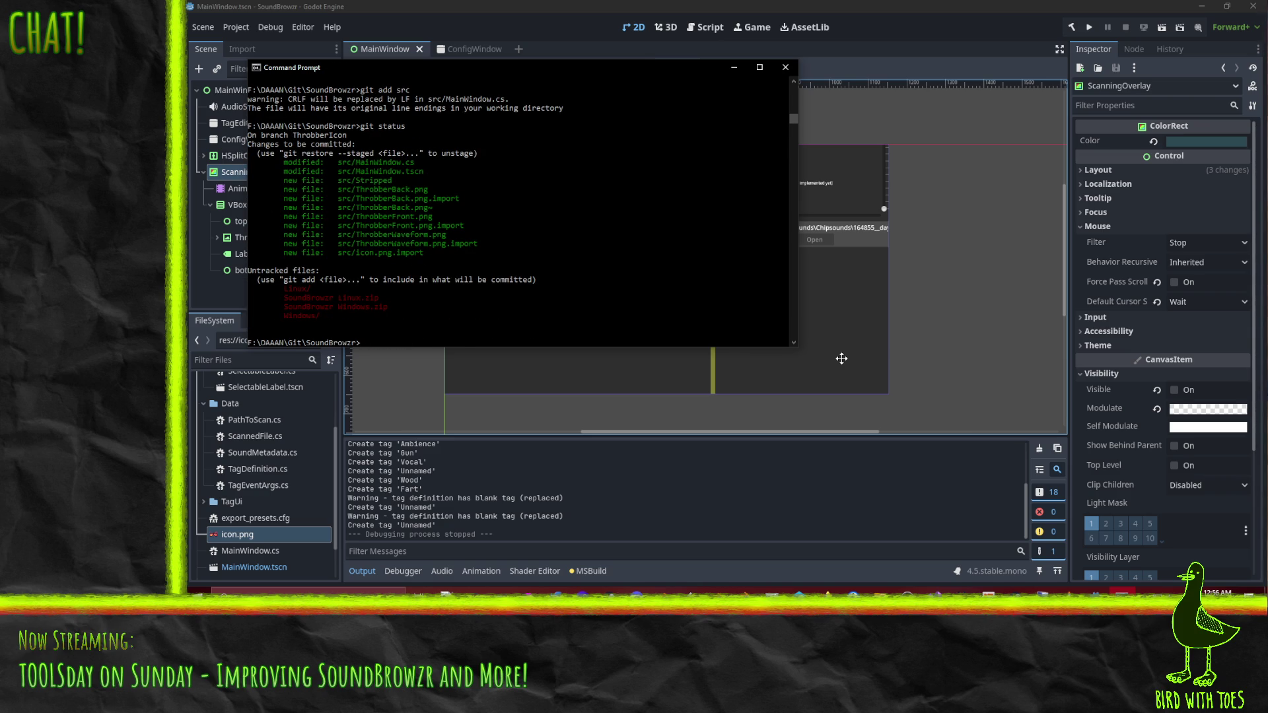
# Unstage the ThrobberBack.png~ backup with git reset and recheck the status.
pyautogui.write('git rm src')
pyautogui.write('\\Thro')
pyautogui.write('bberBack.png~')
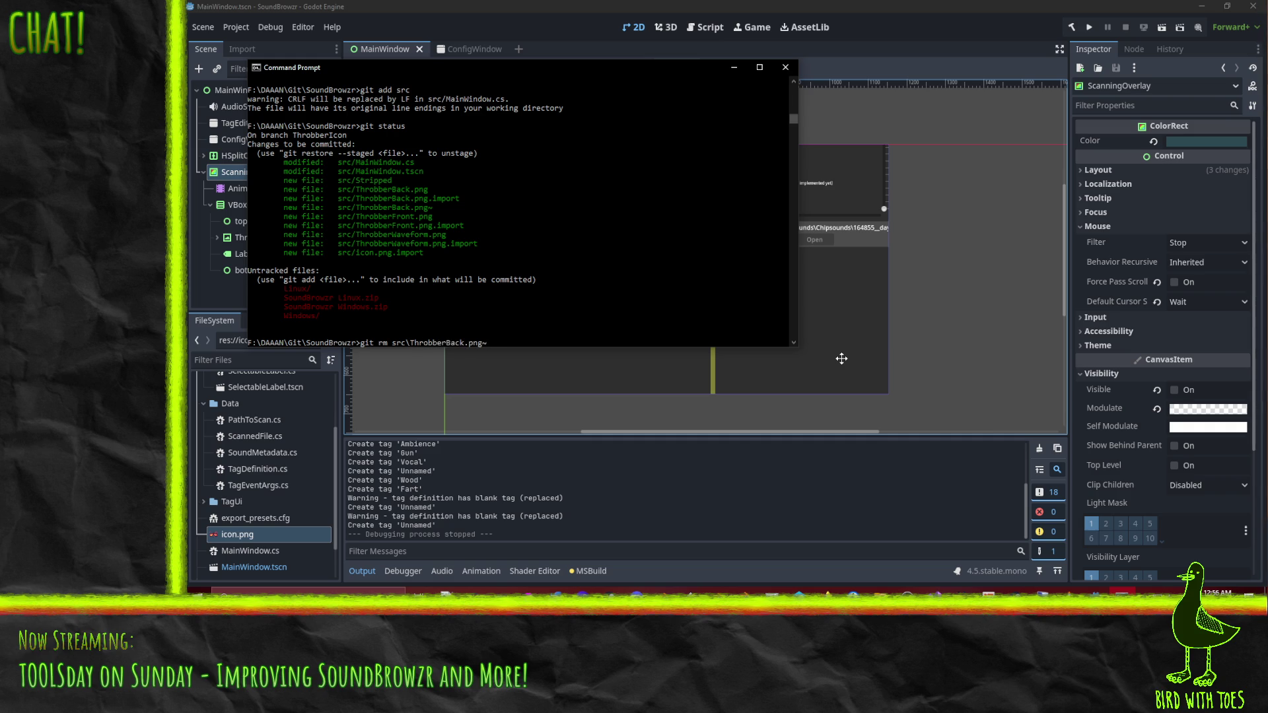
pyautogui.press('Return')
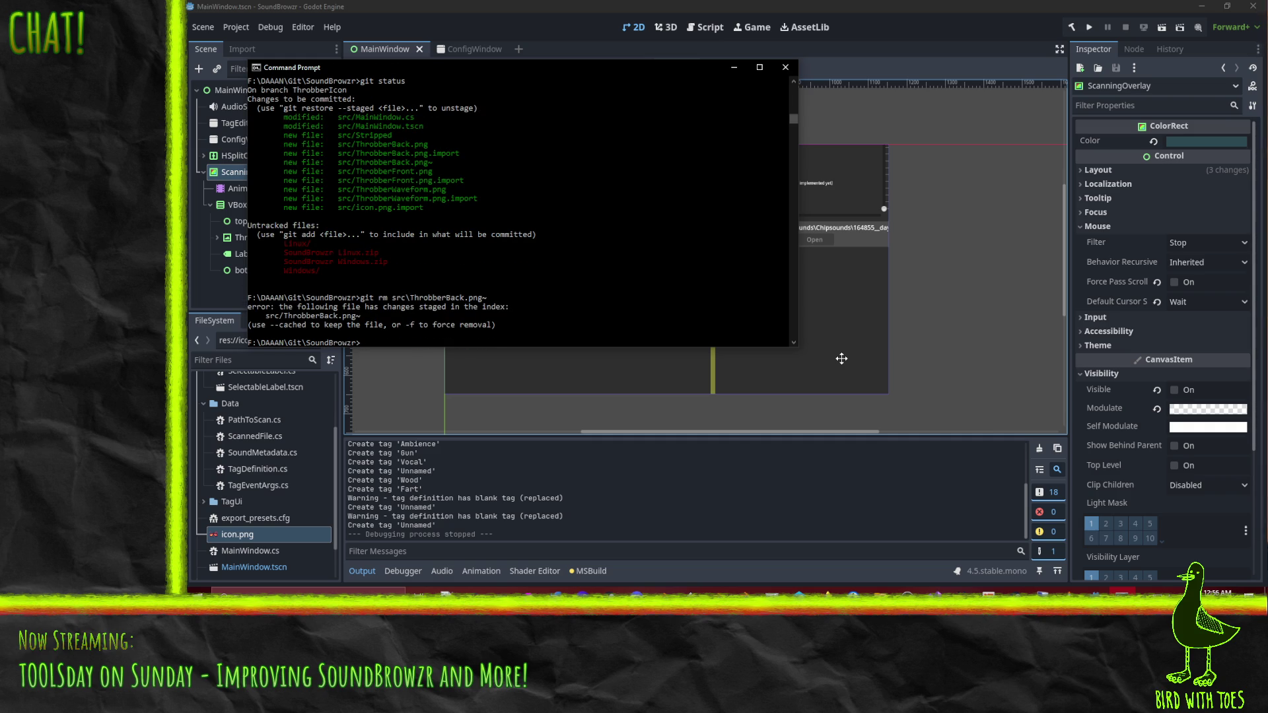
pyautogui.press('Up')
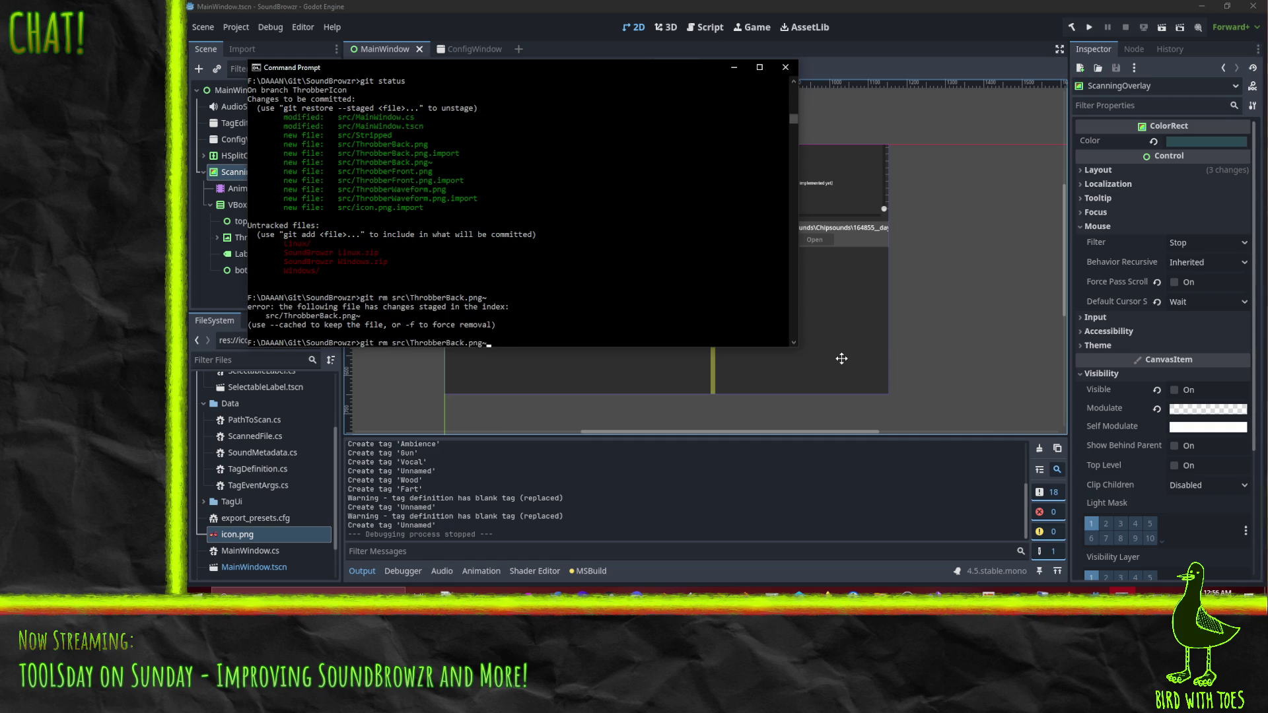
pyautogui.press('Left')
pyautogui.press('Left')
pyautogui.press('Left')
pyautogui.press('BackSpace')
pyautogui.press('BackSpace')
pyautogui.write('reset')
pyautogui.press('Return')
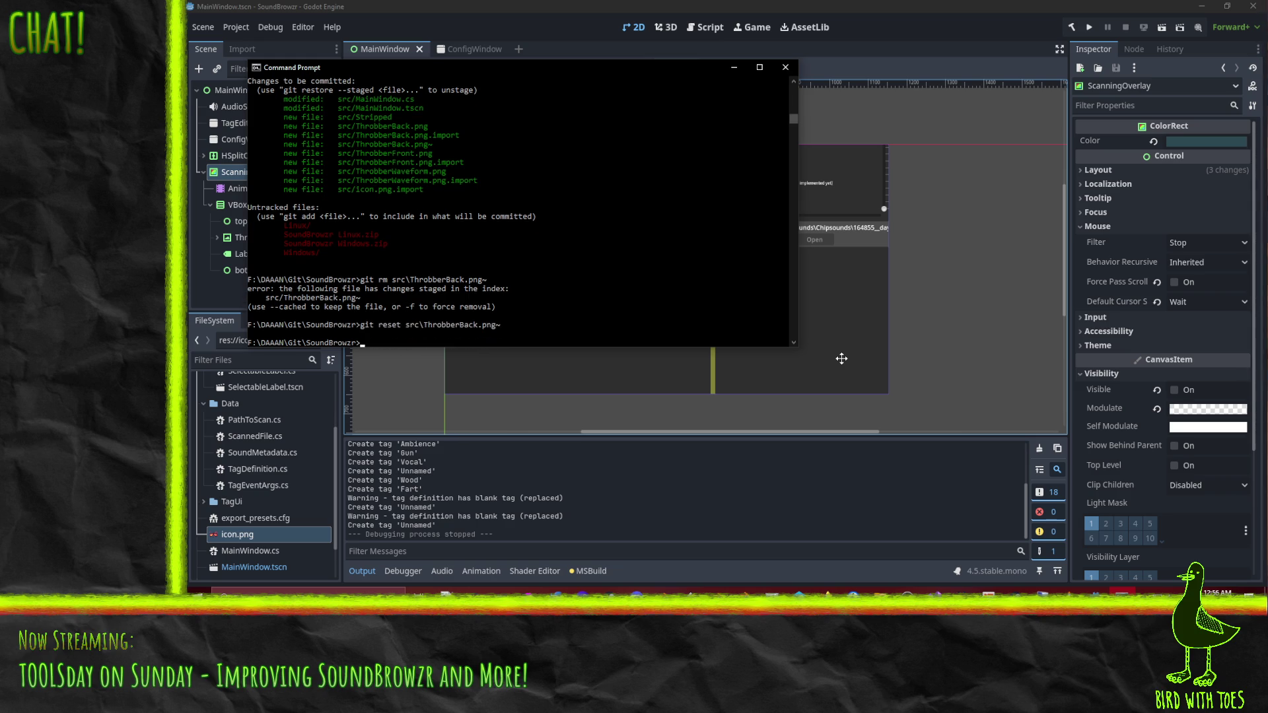
pyautogui.press('Up')
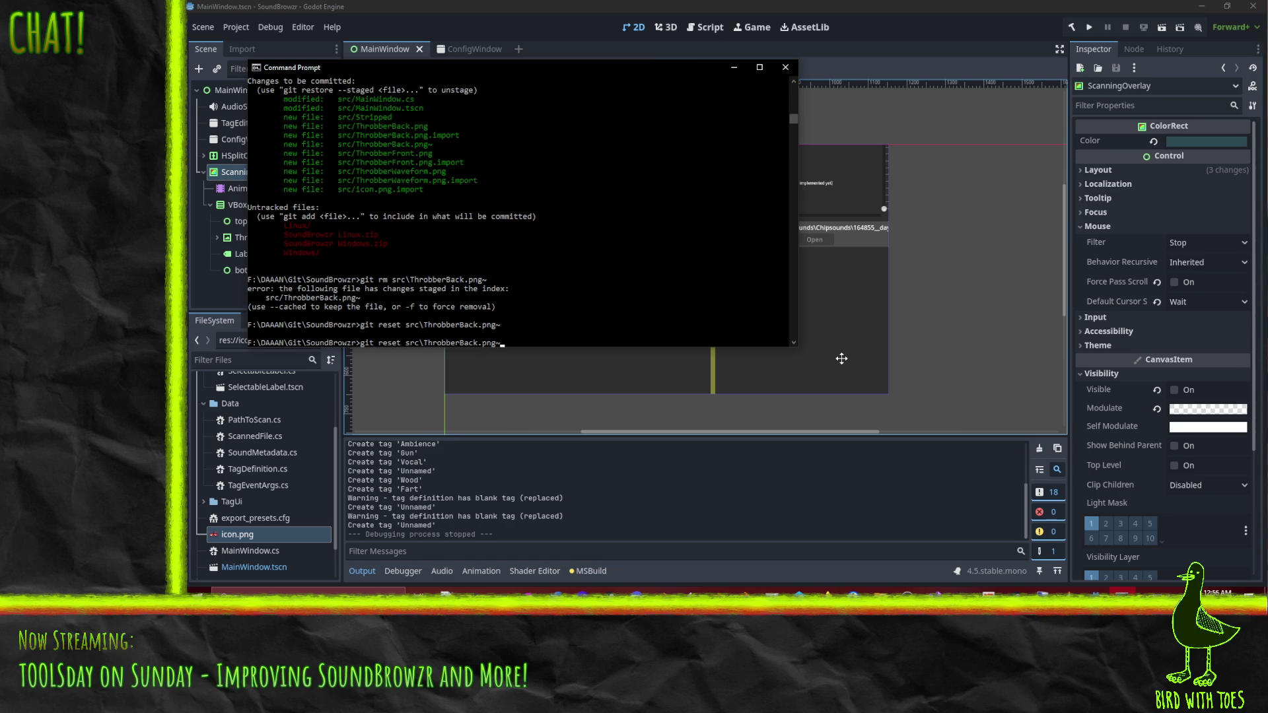
pyautogui.press('BackSpace')
pyautogui.press('BackSpace')
pyautogui.press('BackSpace')
pyautogui.write('rm s')
pyautogui.press('Escape')
pyautogui.write('git status')
pyautogui.press('Return')
# Unstage src/Stripped and start git commit.
pyautogui.write('it commit')
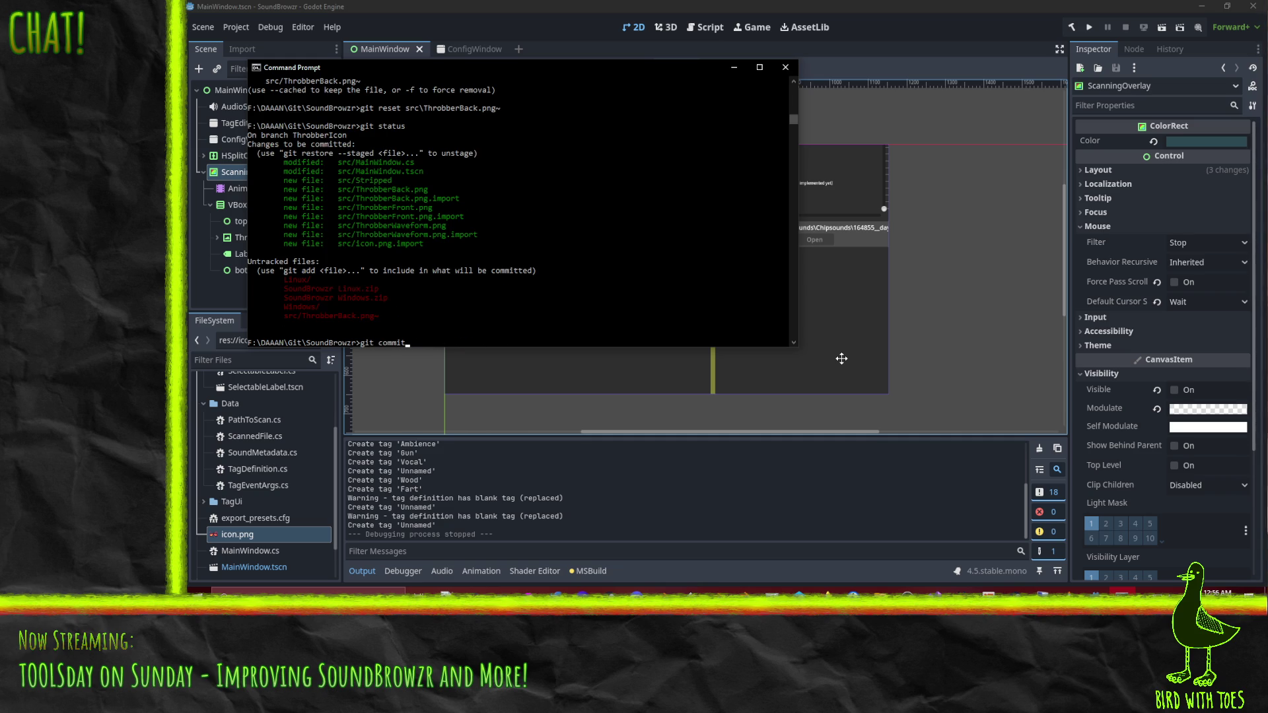
pyautogui.press('BackSpace')
pyautogui.press('BackSpace')
pyautogui.press('BackSpace')
pyautogui.press('BackSpace')
pyautogui.write('reset src/Stripped')
pyautogui.press('Return')
pyautogui.write('git ch')
pyautogui.press('BackSpace')
pyautogui.write('ommit')
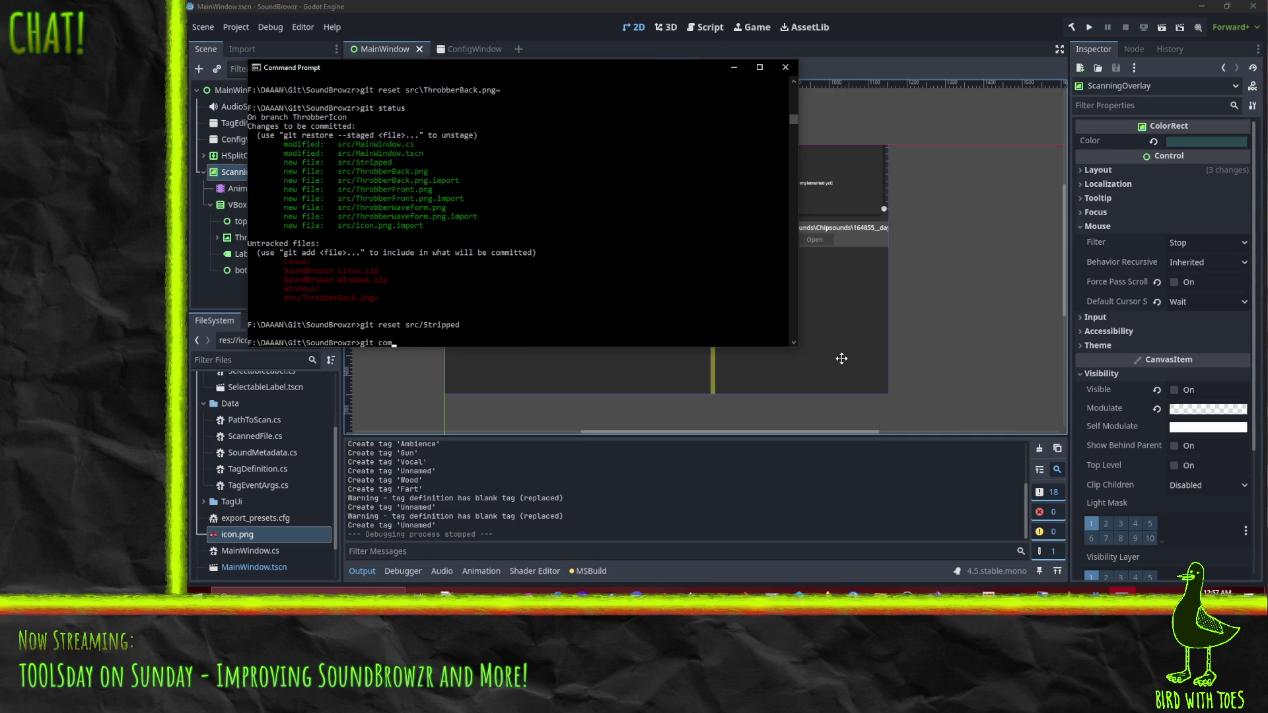
pyautogui.press('Return')
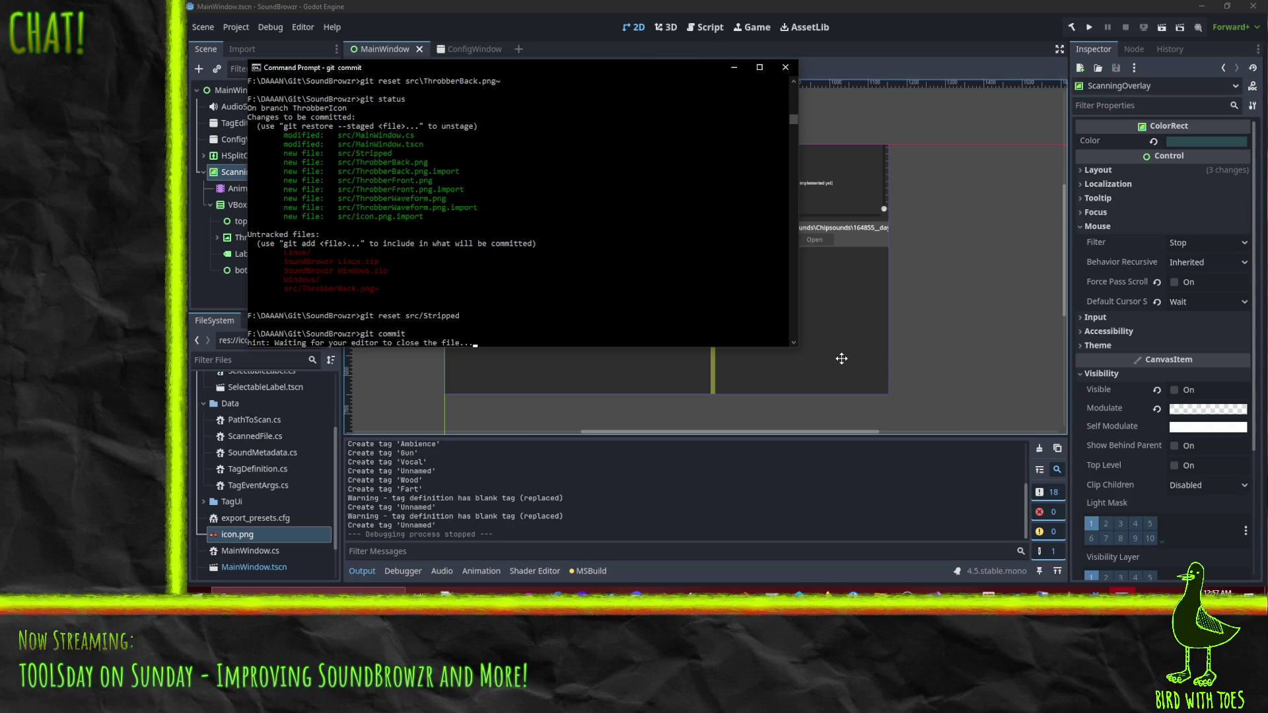
# Save the commit message 'Add throbber based on program icon' with a note about the missed import file.
pyautogui.press('i')
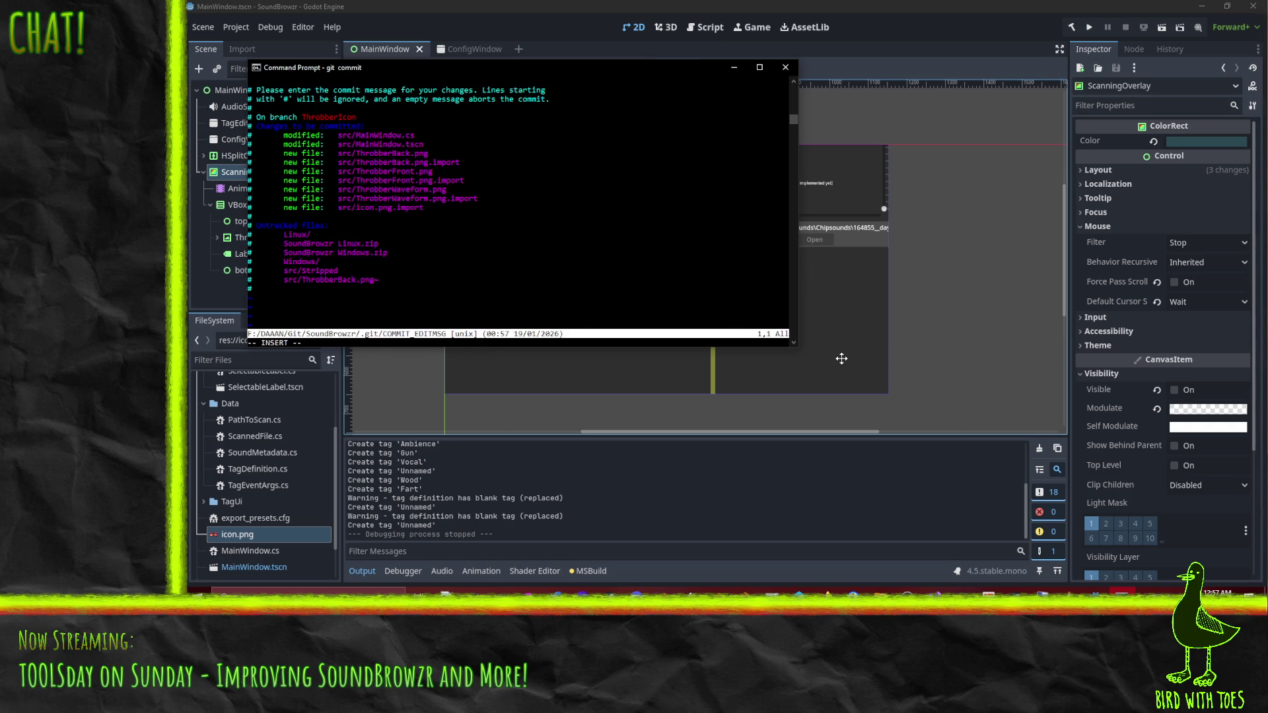
pyautogui.write('Add th')
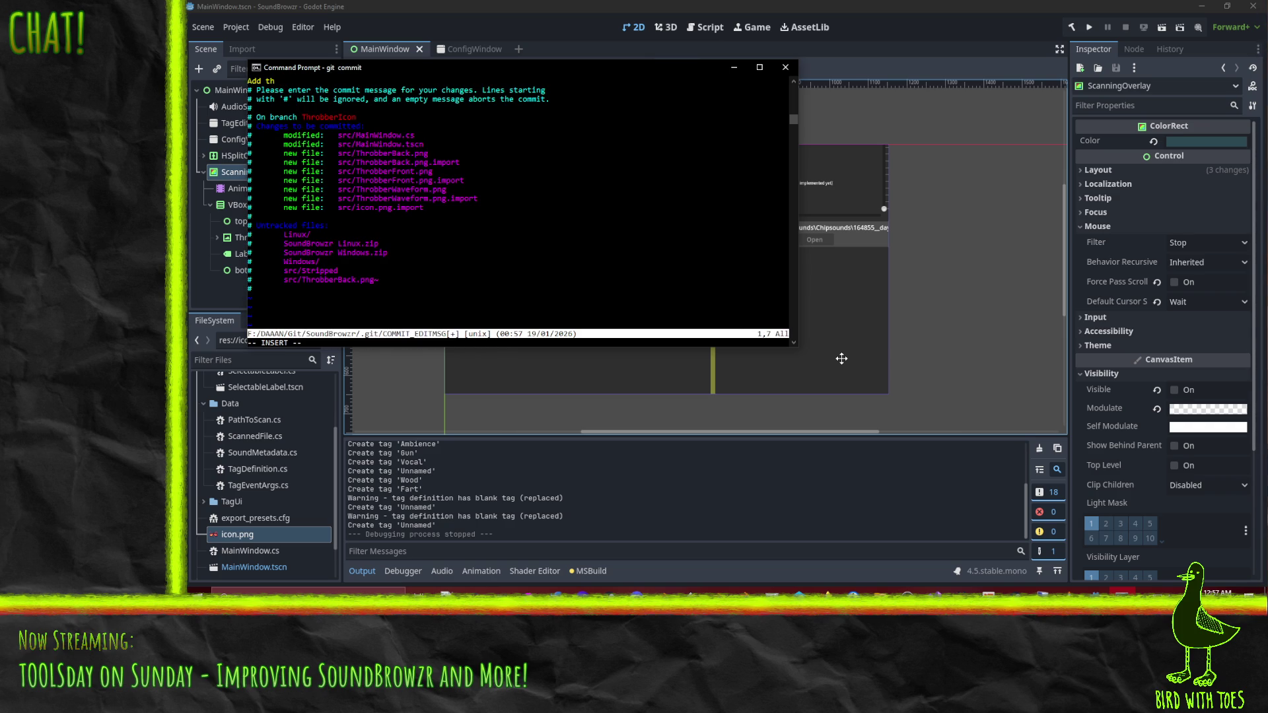
pyautogui.write('robber based on ')
pyautogui.write('program icon')
pyautogui.press('Return')
pyautogui.press('Return')
pyautogui.write('Also ad')
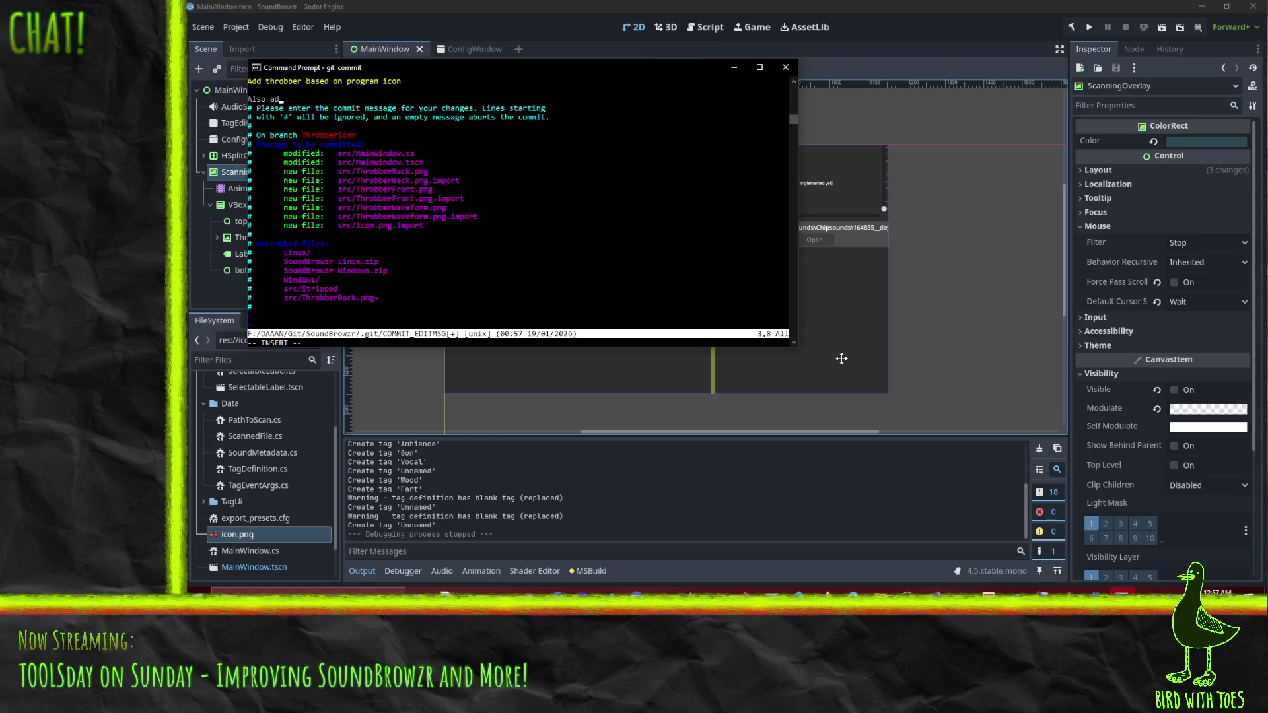
pyautogui.write('d import file tha')
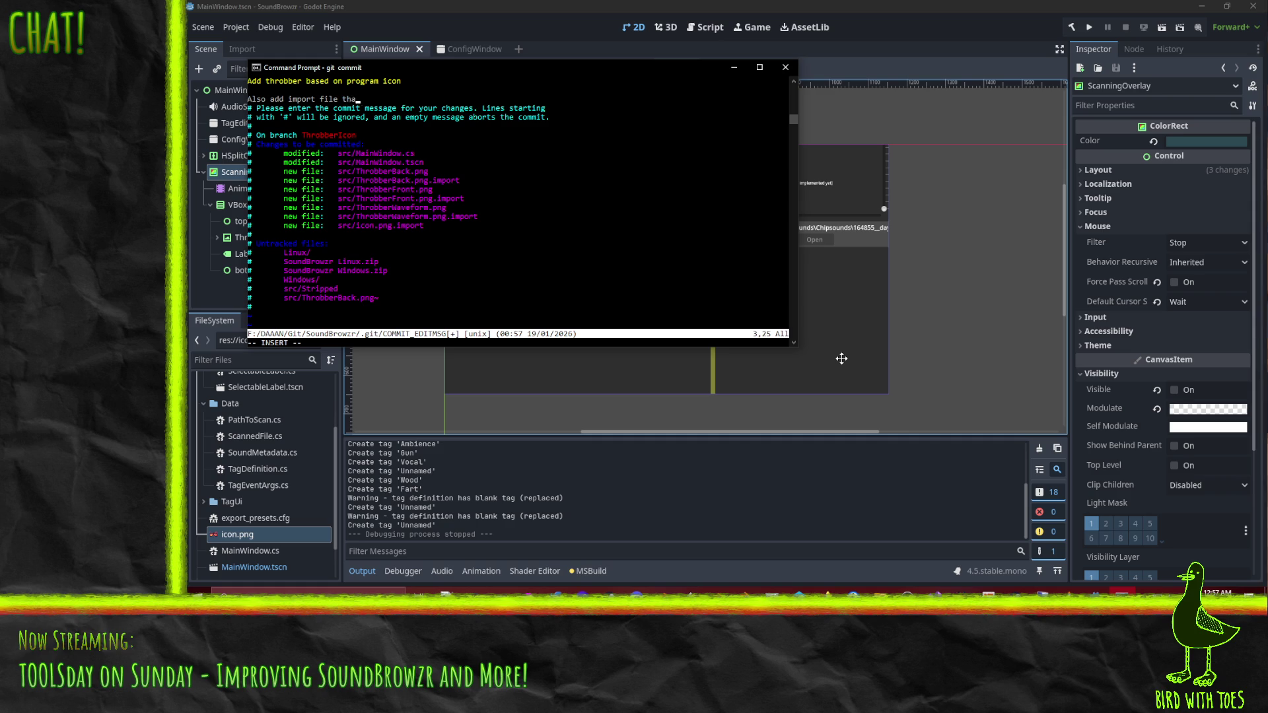
pyautogui.write('t was missed when')
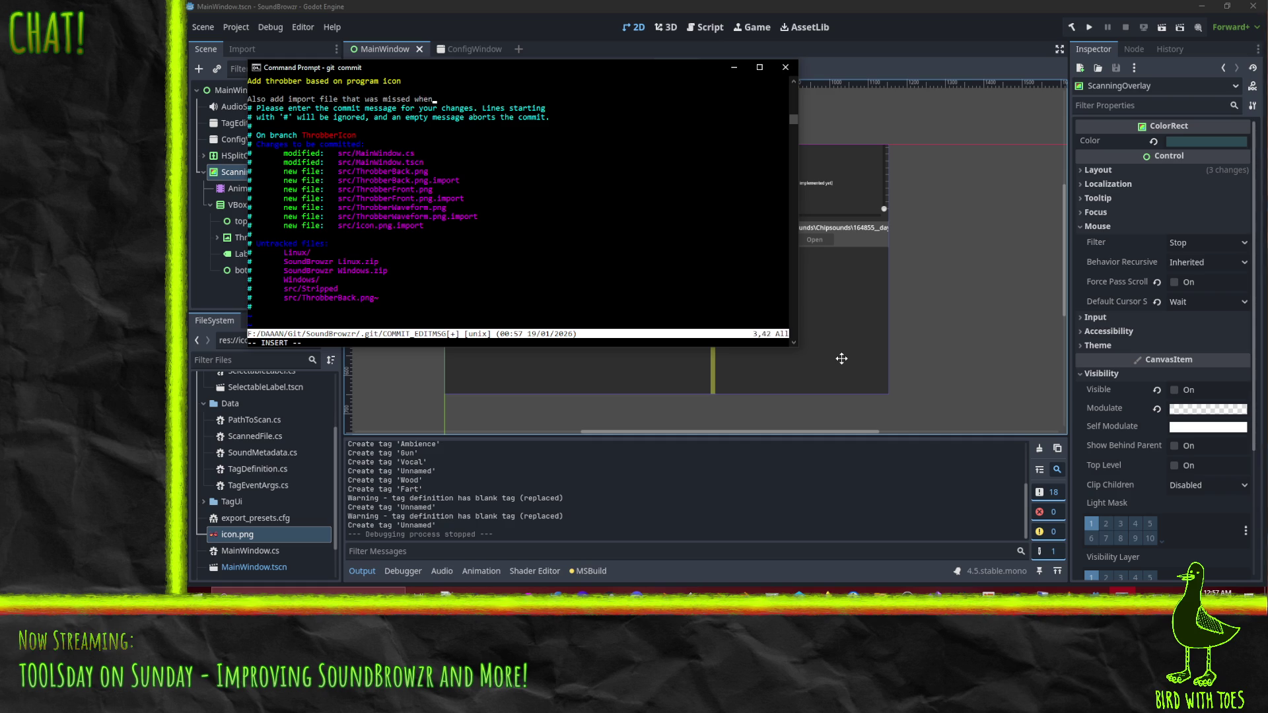
pyautogui.write(' adding the main icon')
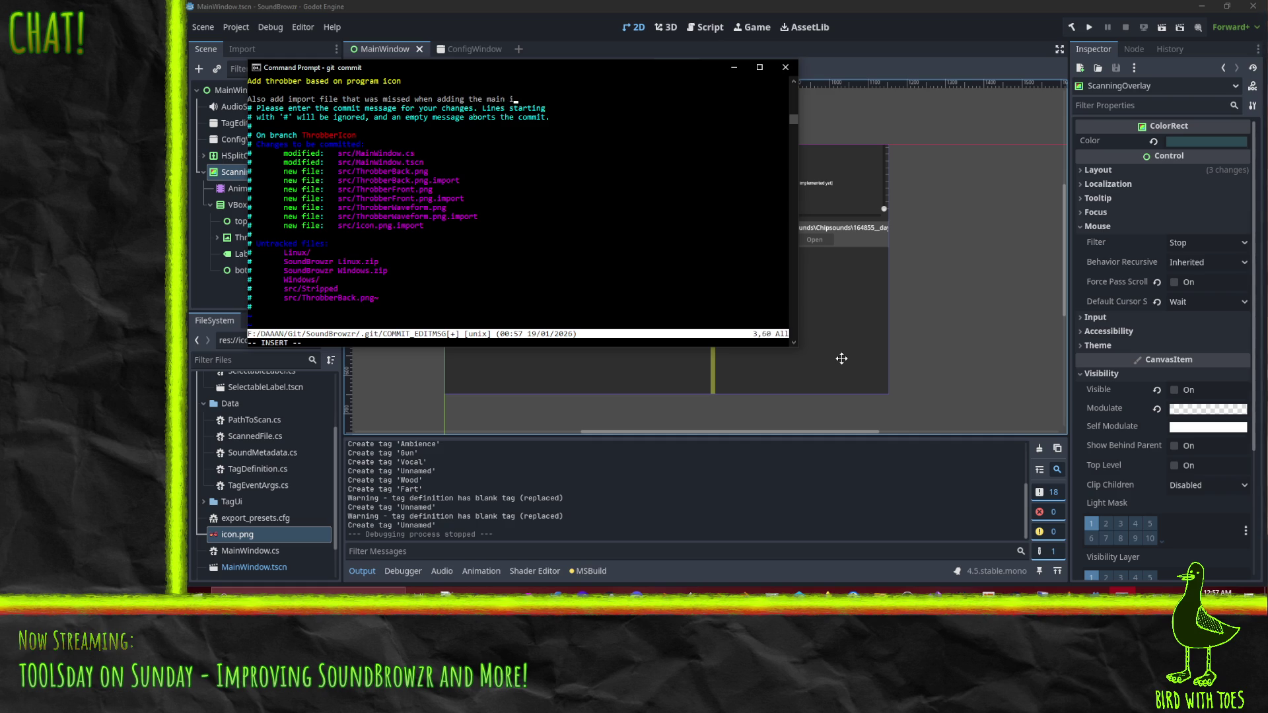
pyautogui.press('Escape')
pyautogui.write(':wq')
pyautogui.press('Return')
pyautogui.write('git push')
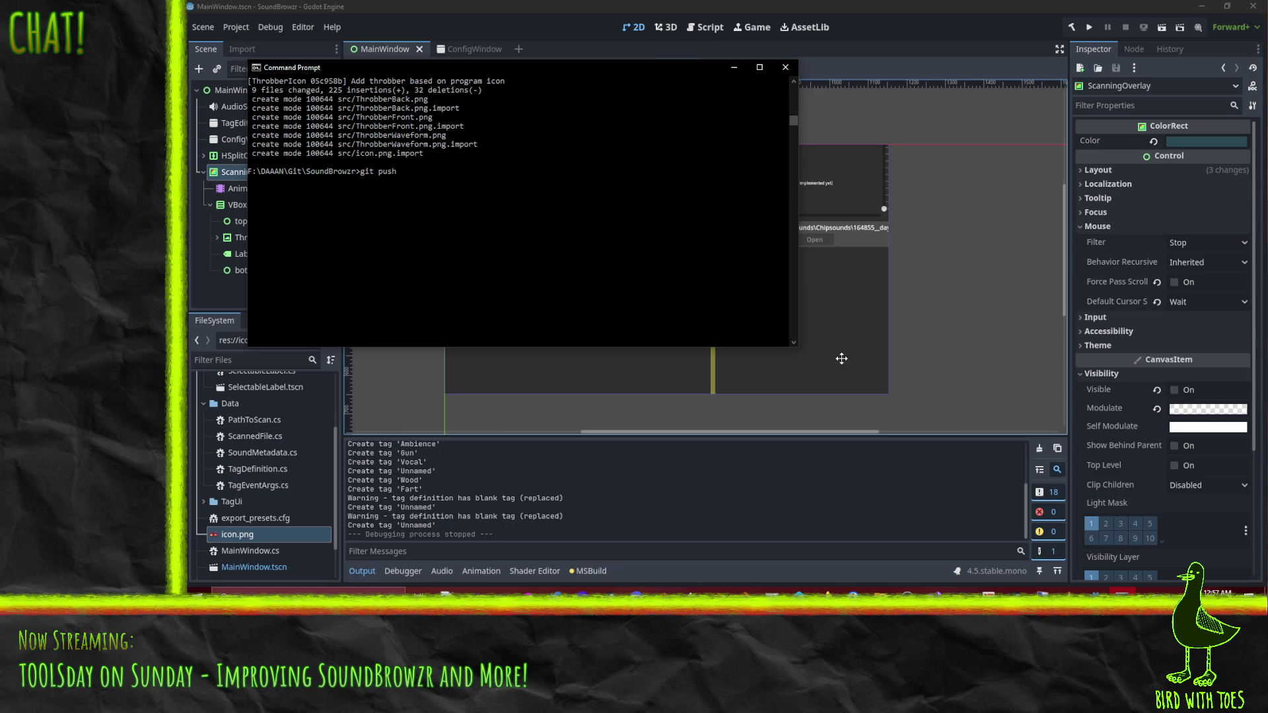
# Push ThrobberIcon with git push --set-upstream origin ThrobberIcon, entering the SSH passphrase.
pyautogui.press('Return')
pyautogui.moveTo(267, 206); pyautogui.dragTo(455, 214)
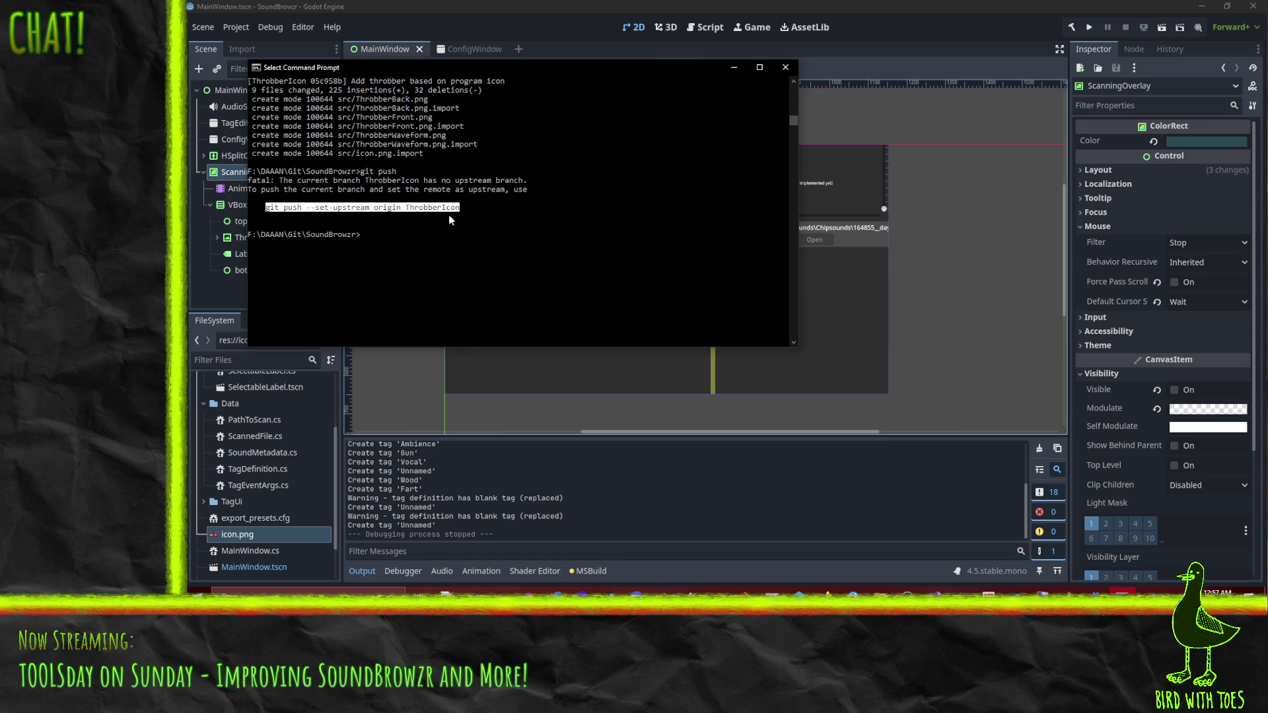
pyautogui.rightClick(449, 238)
pyautogui.rightClick(470, 243)
pyautogui.press('Return')
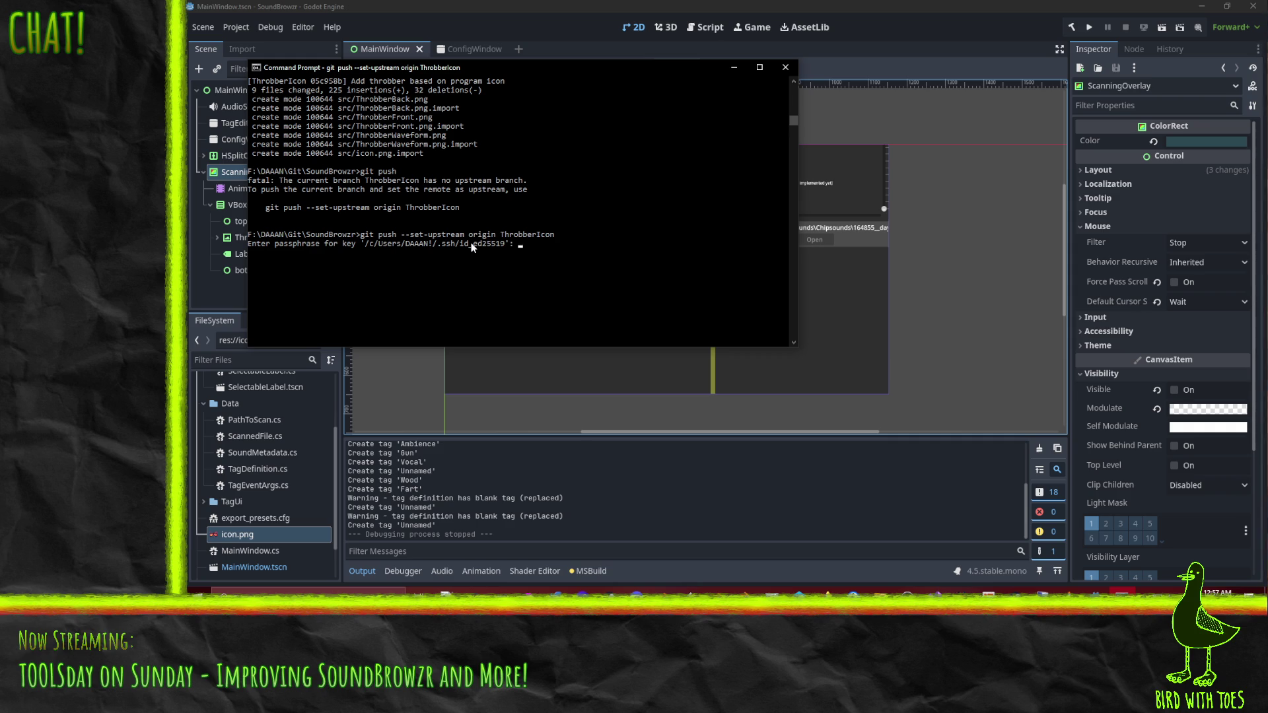
pyautogui.press('Return')
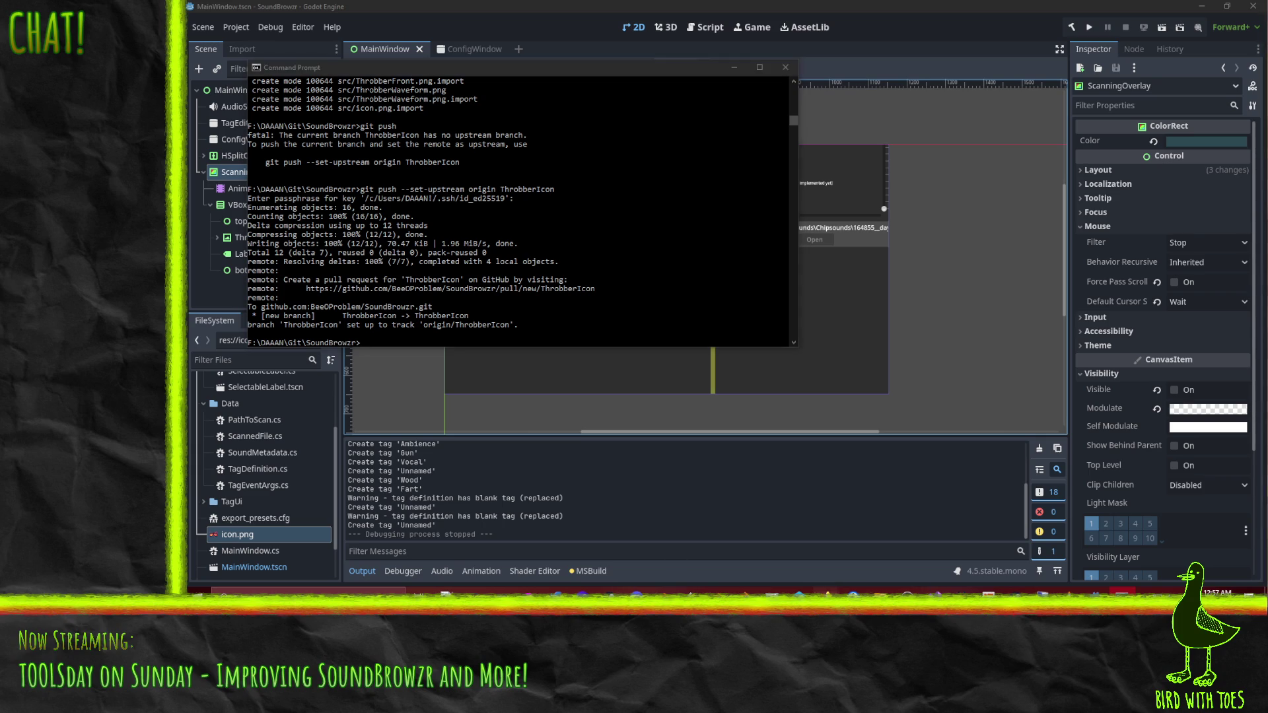
# On the SoundBrowzr repository page in Firefox, start Compare & pull request for ThrobberIcon.
pyautogui.moveTo(826, 591)
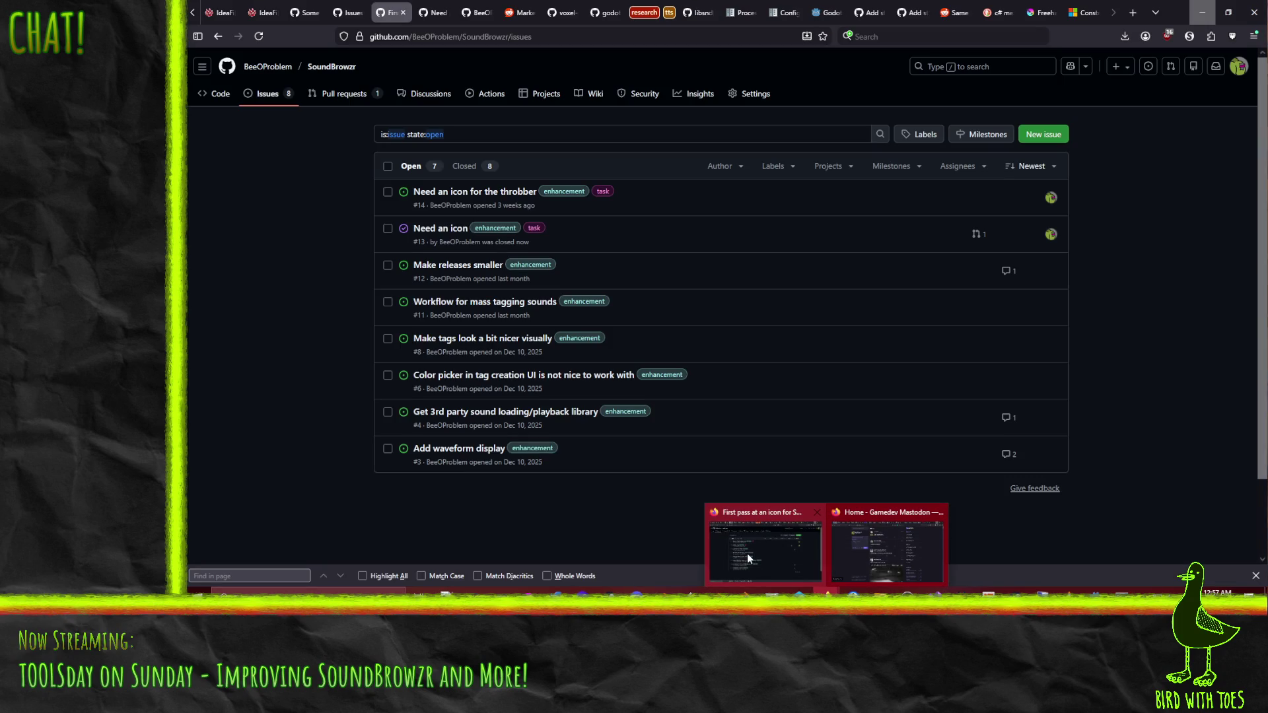
pyautogui.click(747, 558)
pyautogui.click(224, 98)
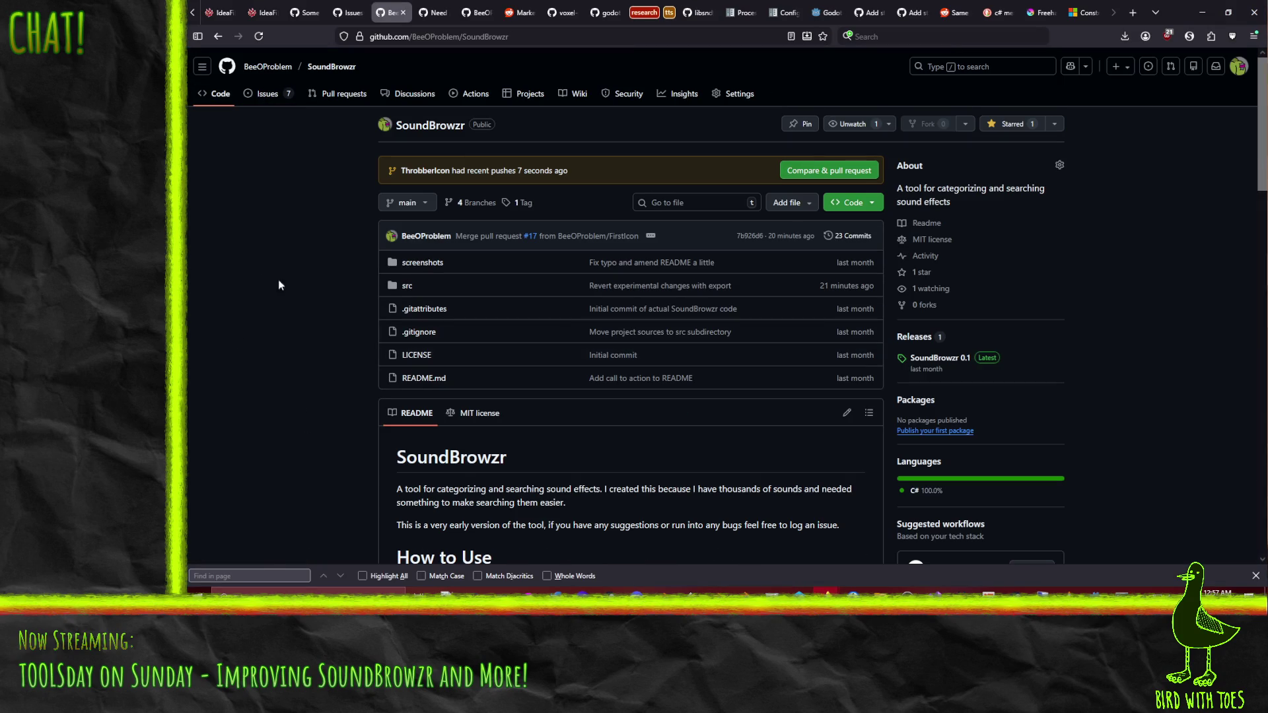
pyautogui.click(849, 171)
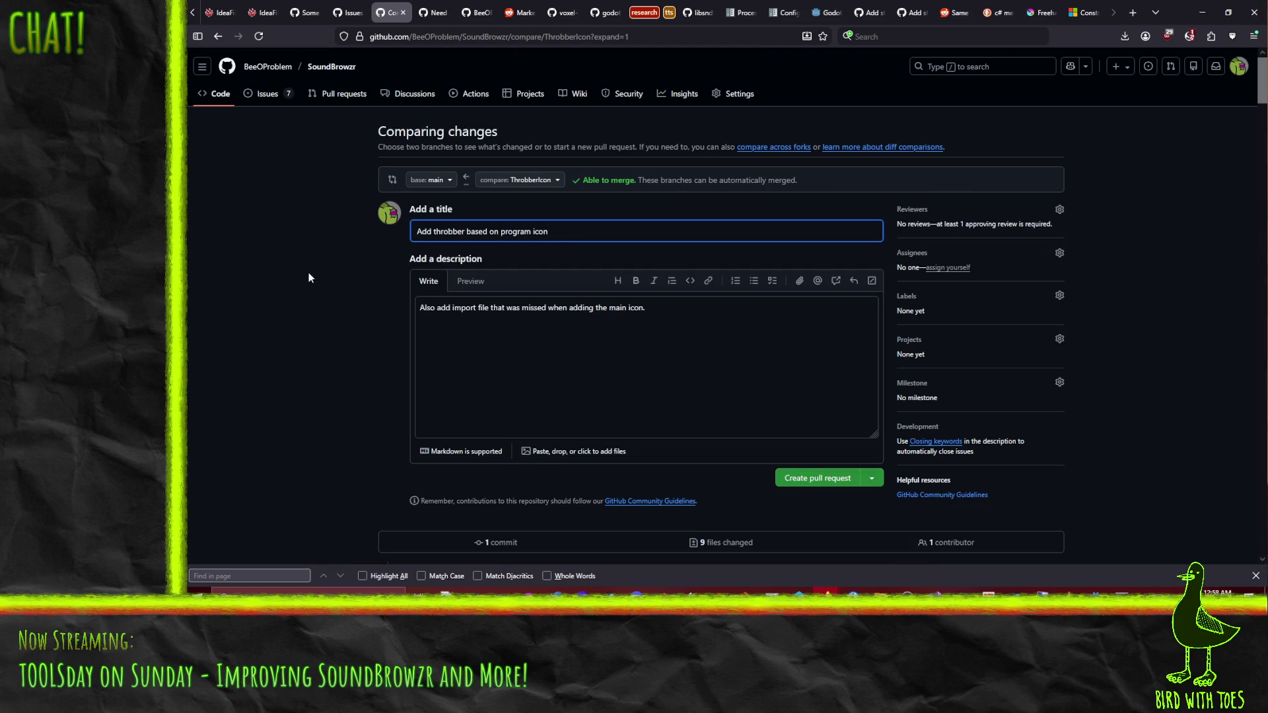
# Append 'Fix #14' to the description and create the pull request.
pyautogui.click(711, 327)
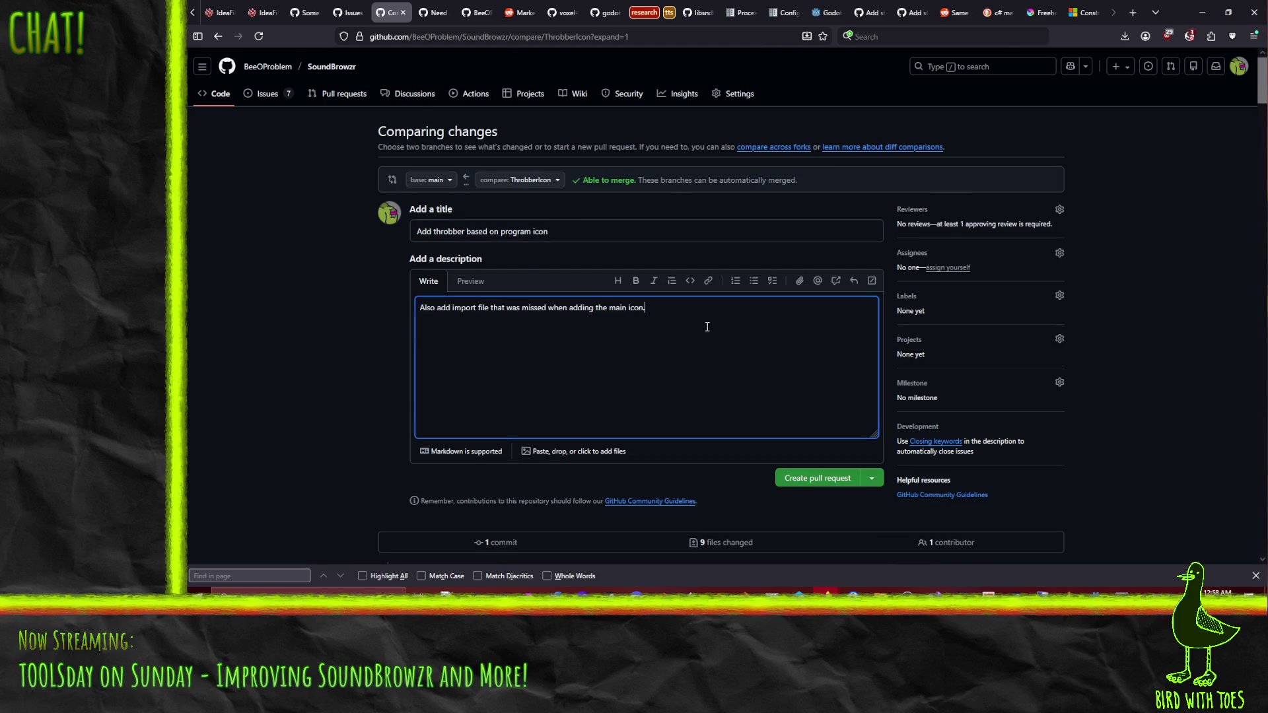
pyautogui.write('Fix ')
pyautogui.write('#14')
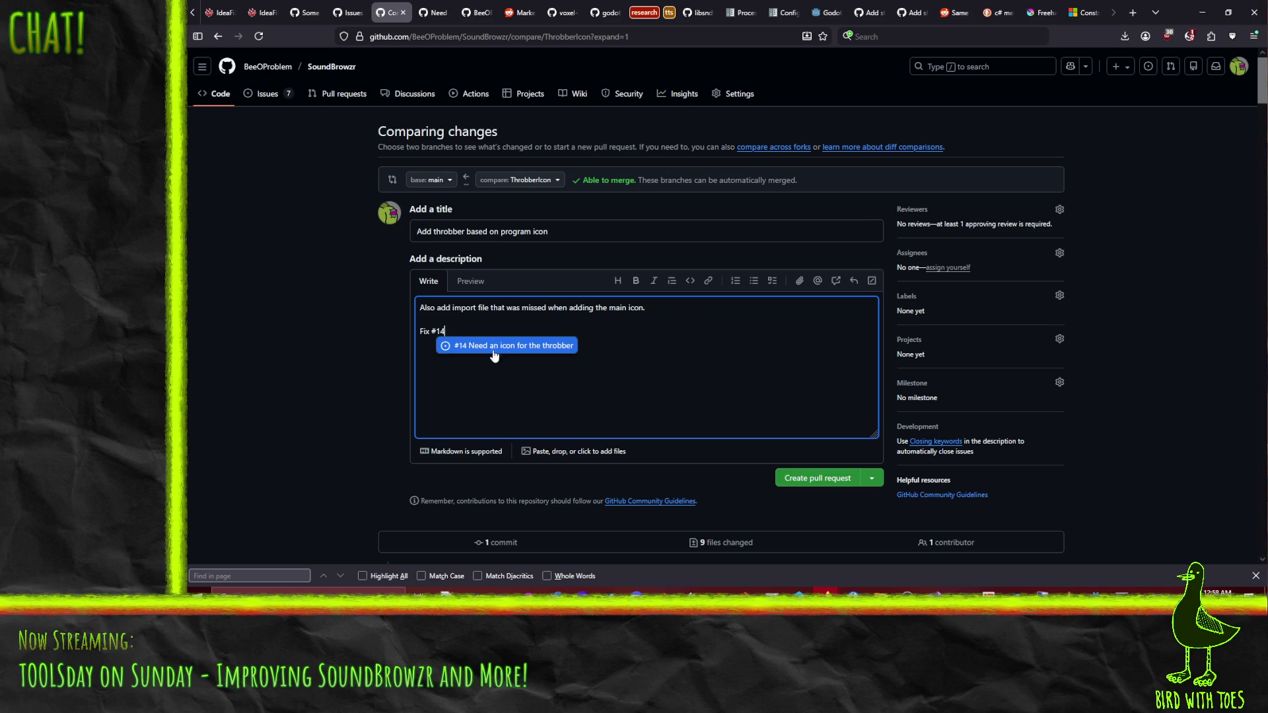
pyautogui.click(494, 357)
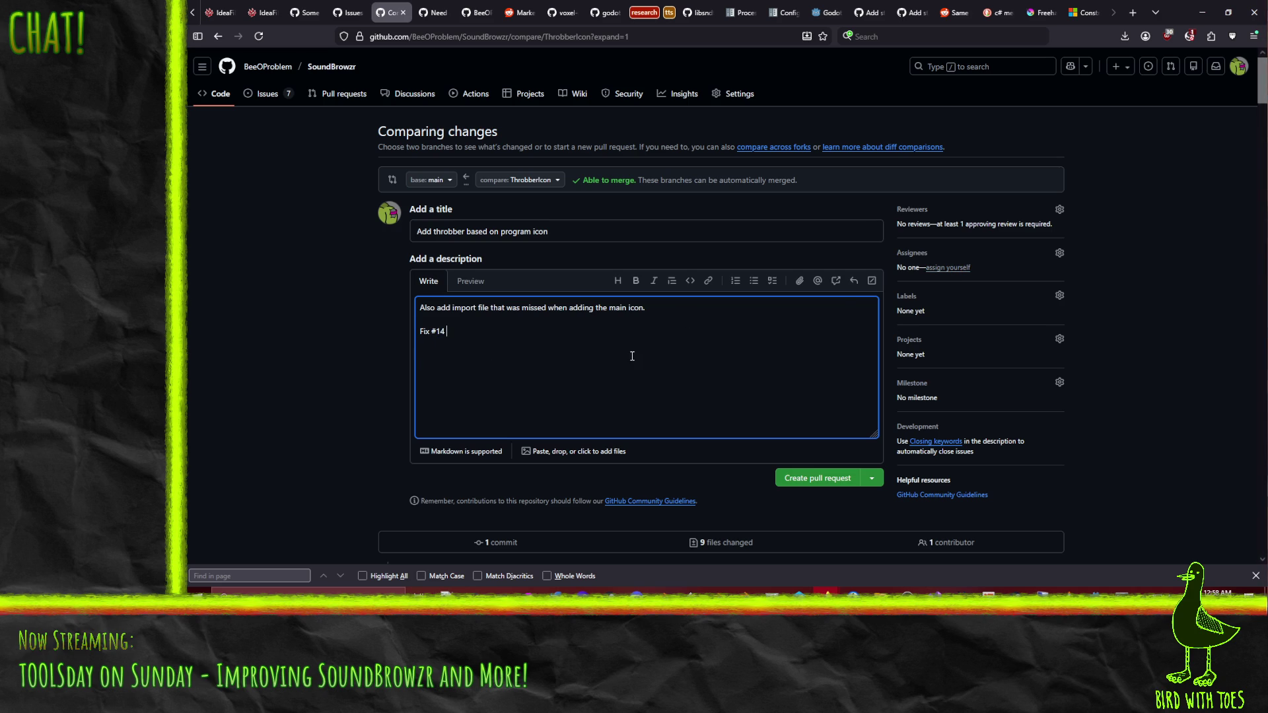
pyautogui.scroll(-1, 632, 356)
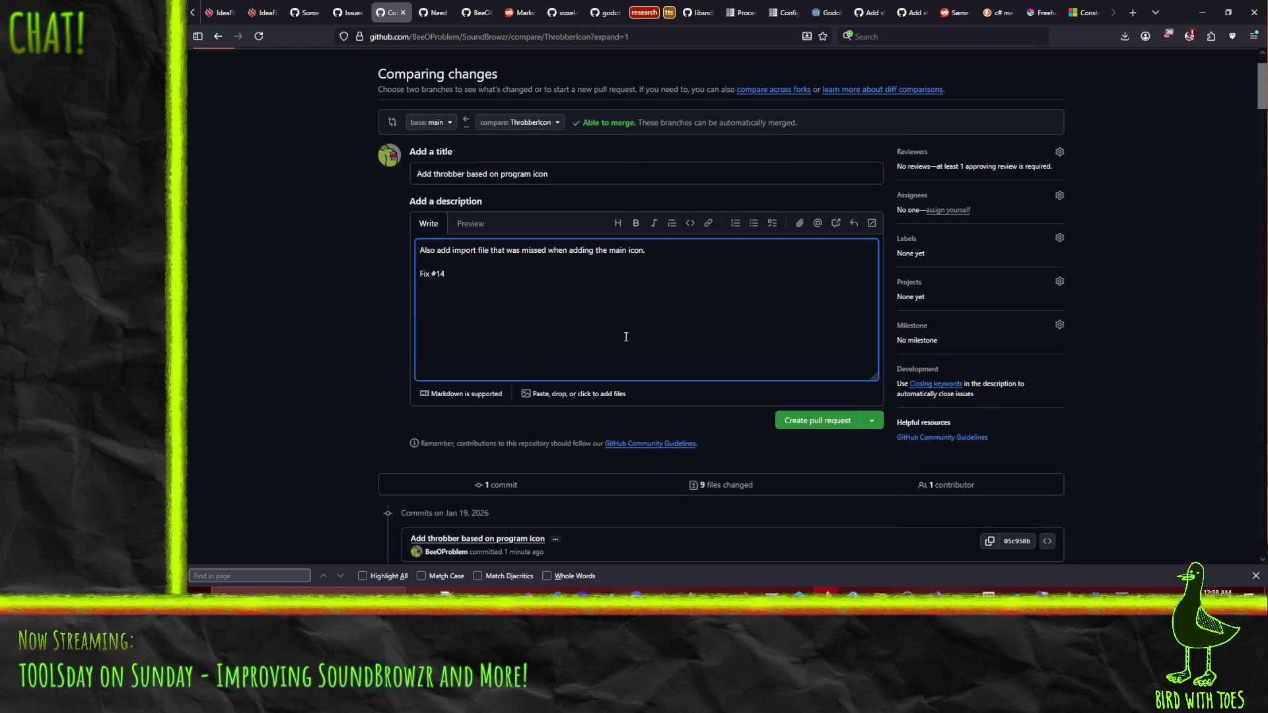
pyautogui.click(821, 422)
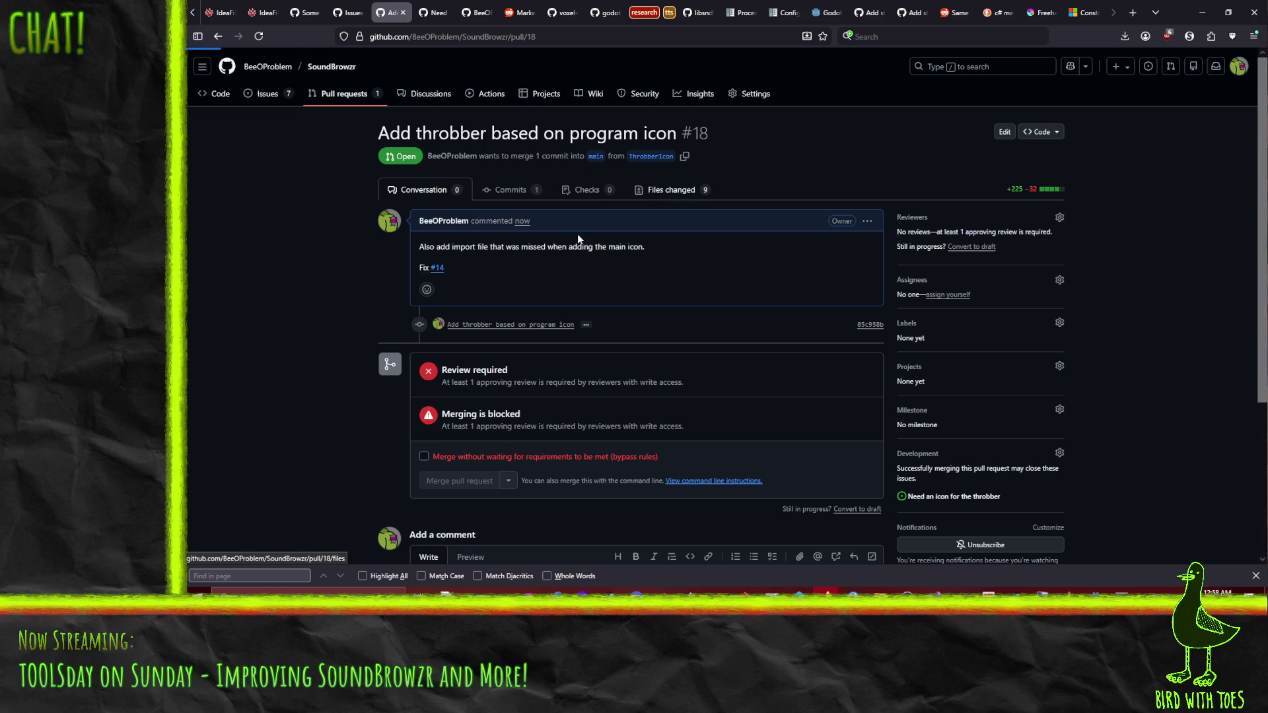
# Look through pull request #18's Files changed diff, then go back to Conversation.
pyautogui.click(671, 190)
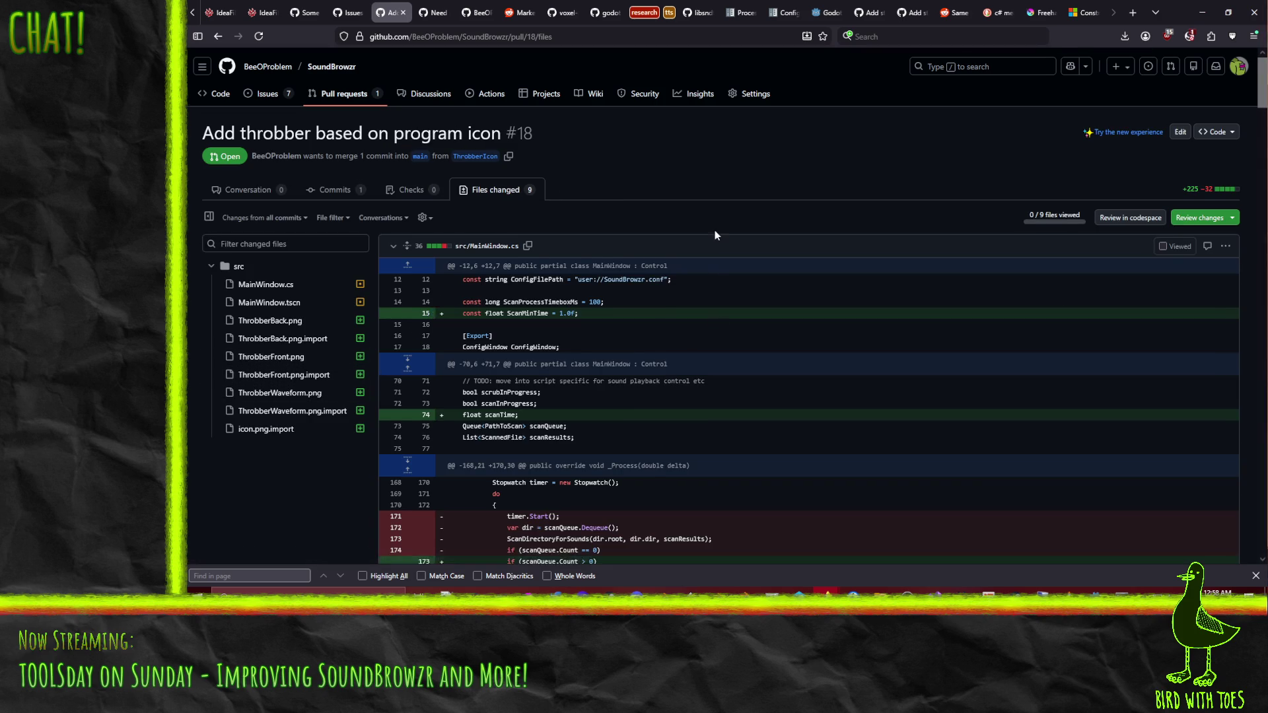
pyautogui.scroll(-3, 716, 232)
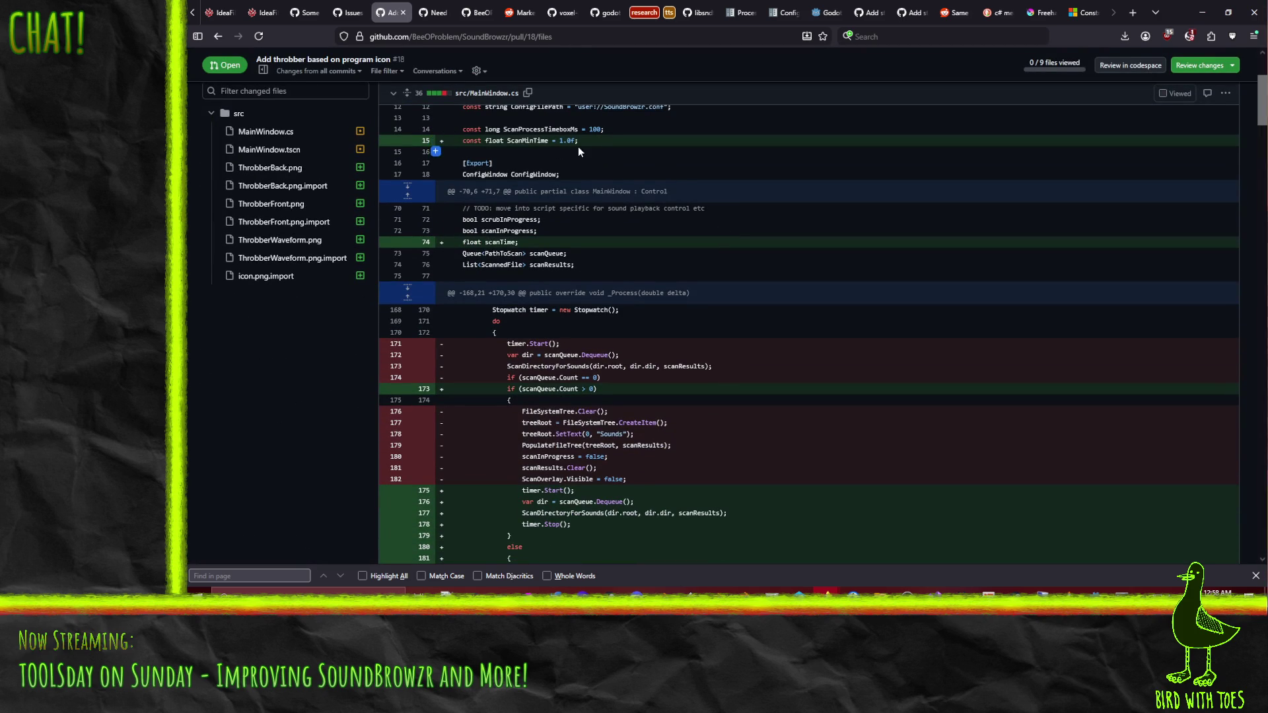
pyautogui.scroll(-10, 682, 185)
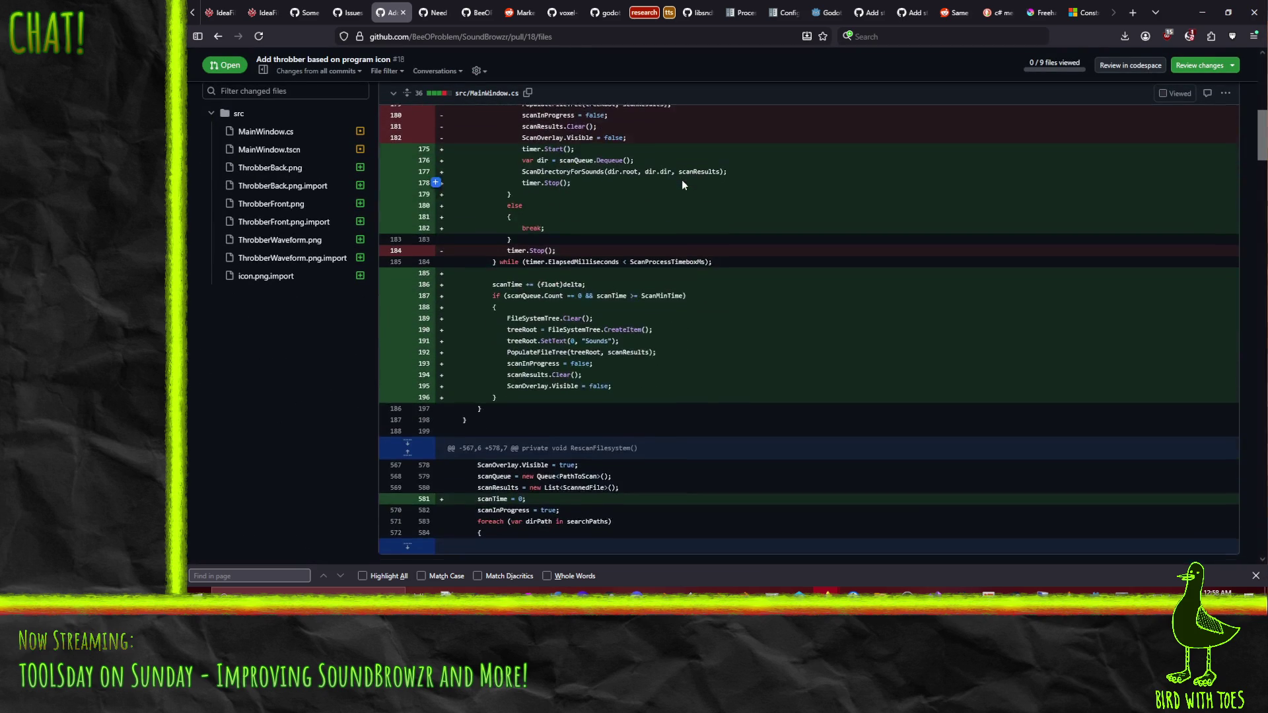
pyautogui.press('Home')
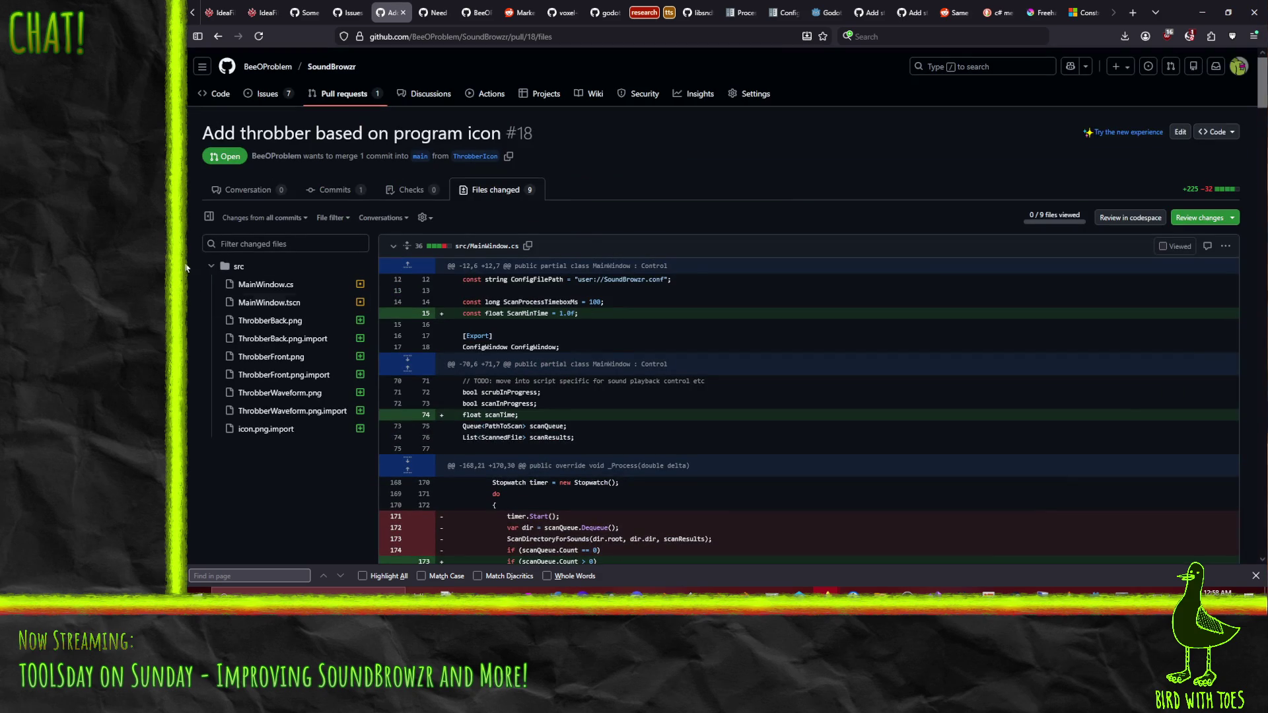
pyautogui.click(264, 192)
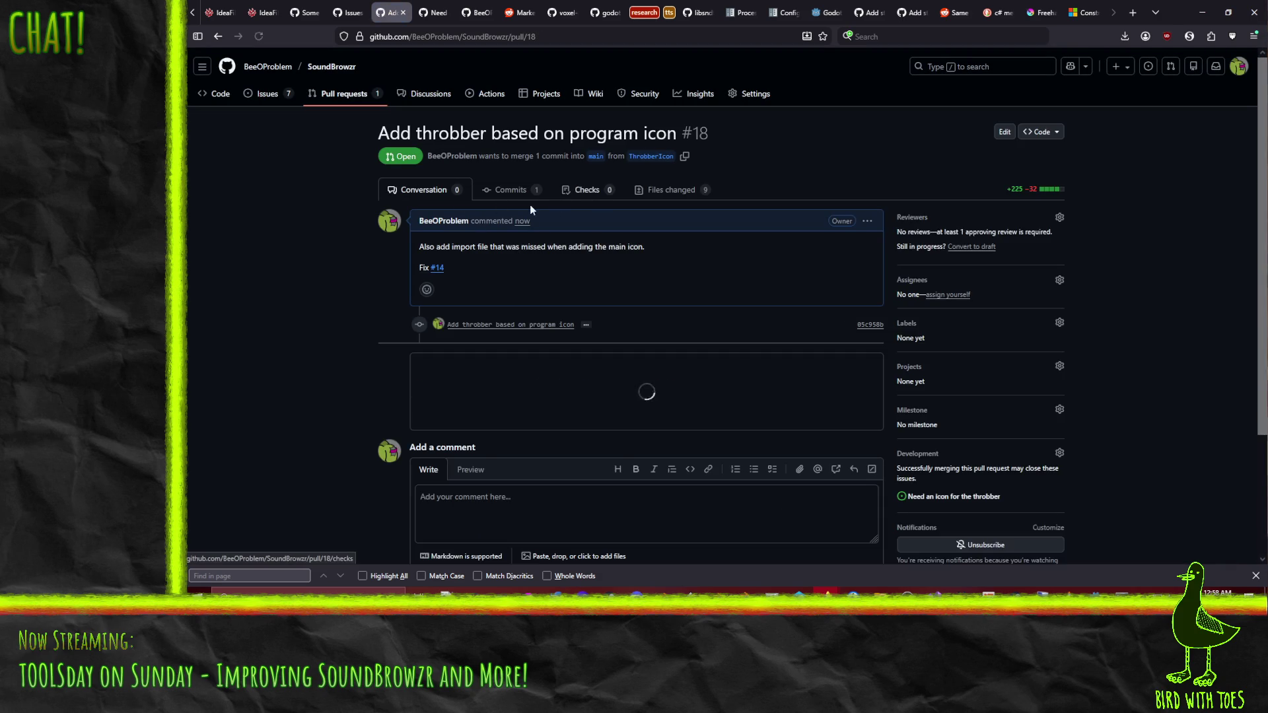
# Edit the PR #18 description to open with a sentence on the throbber's minimum visibility time.
pyautogui.click(866, 222)
pyautogui.click(803, 281)
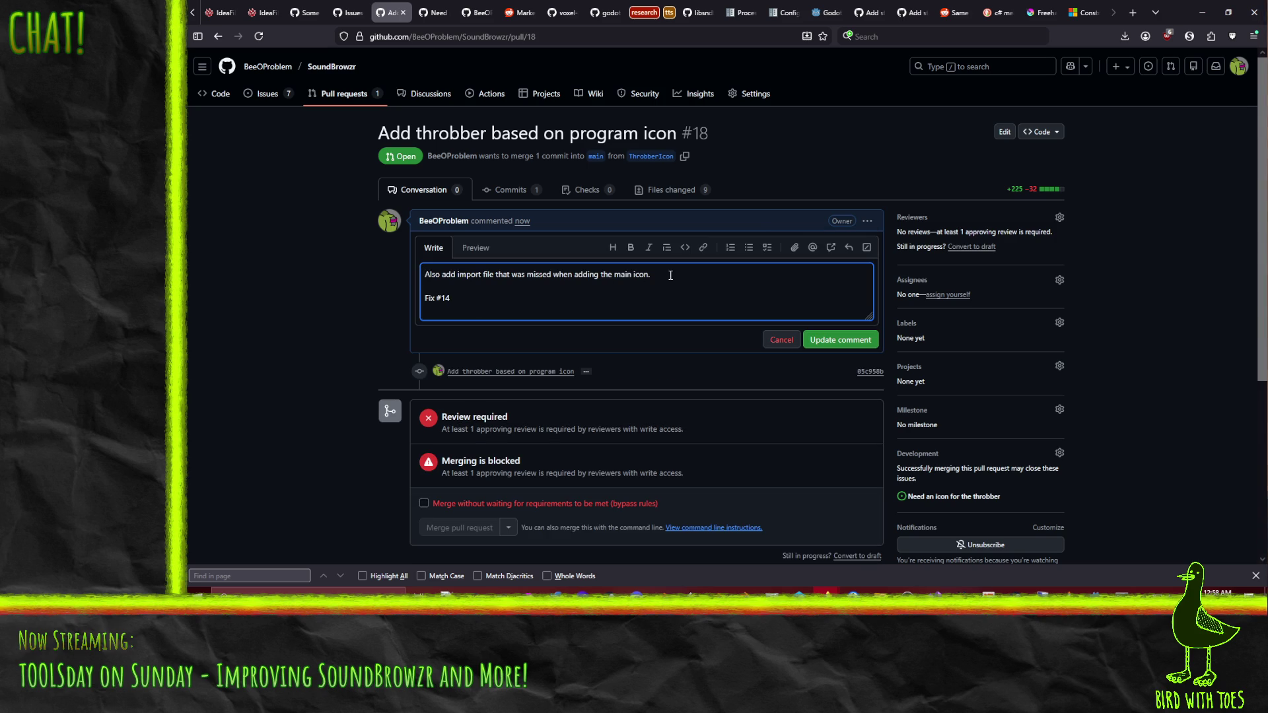
pyautogui.press('Return')
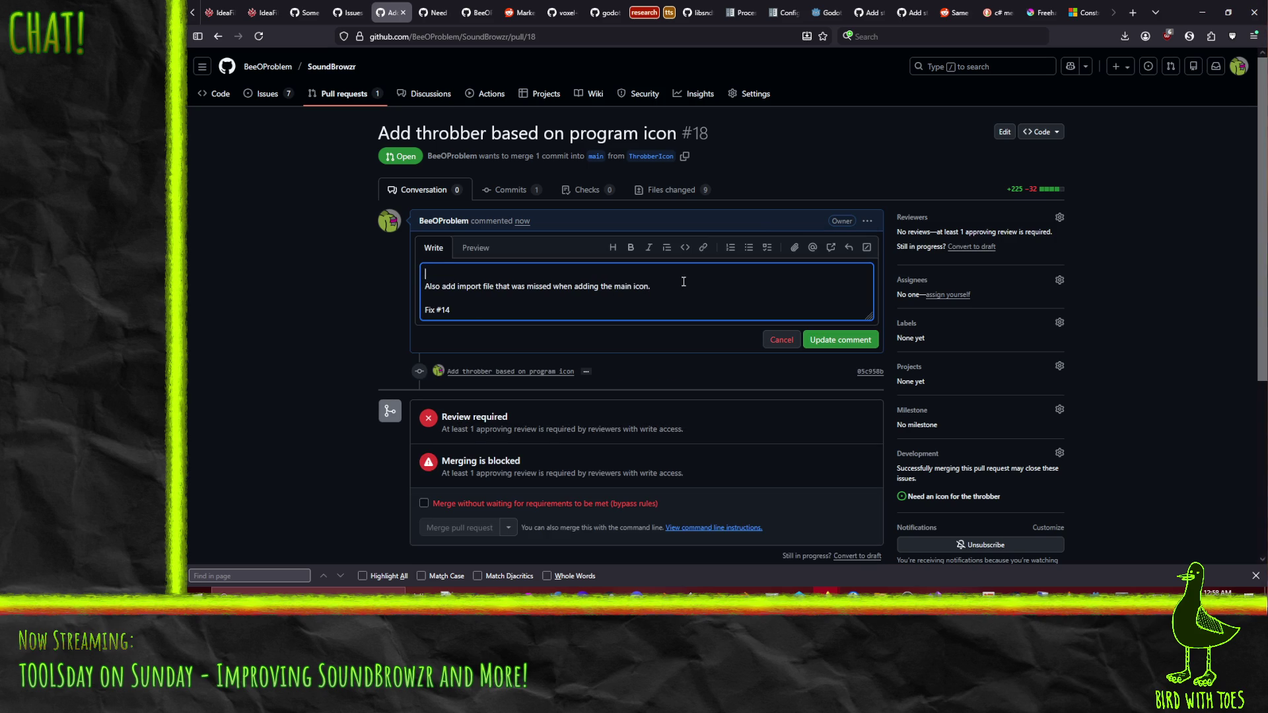
pyautogui.write('This ')
pyautogui.write('adds a minimum')
pyautogui.write(' visibility t')
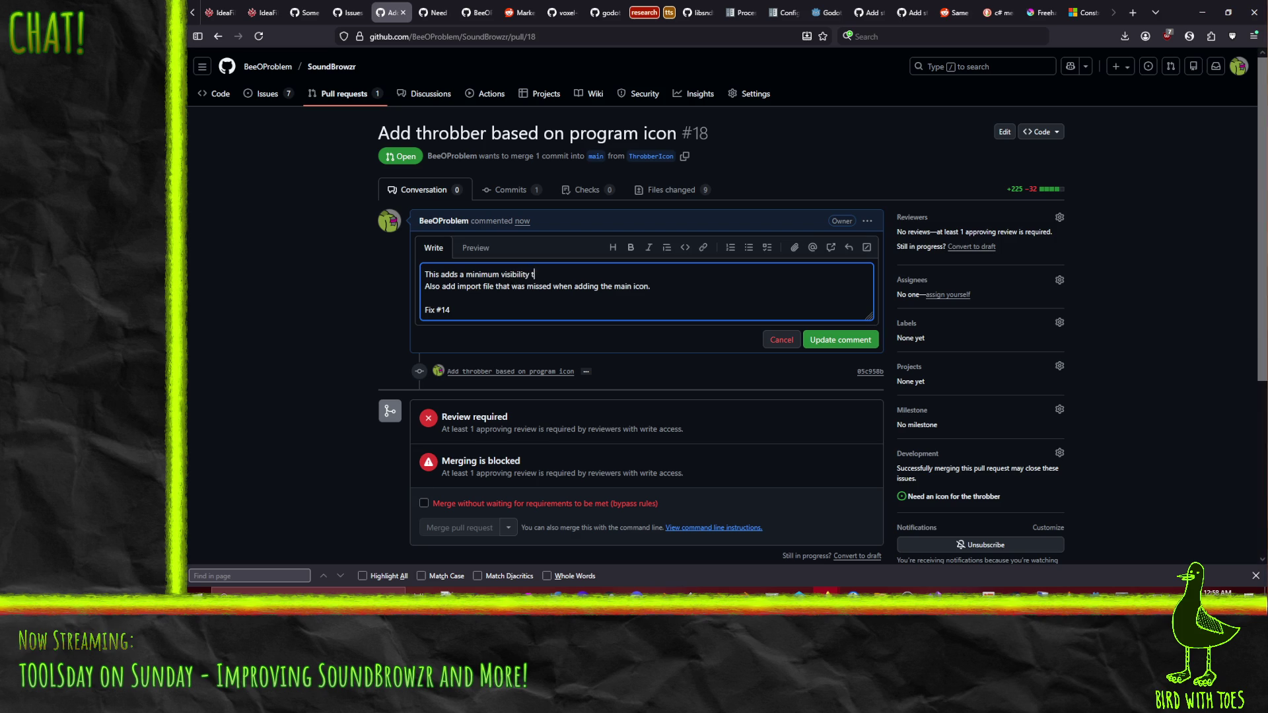
pyautogui.write('ime for the throbber ')
pyautogui.write('so the UI ')
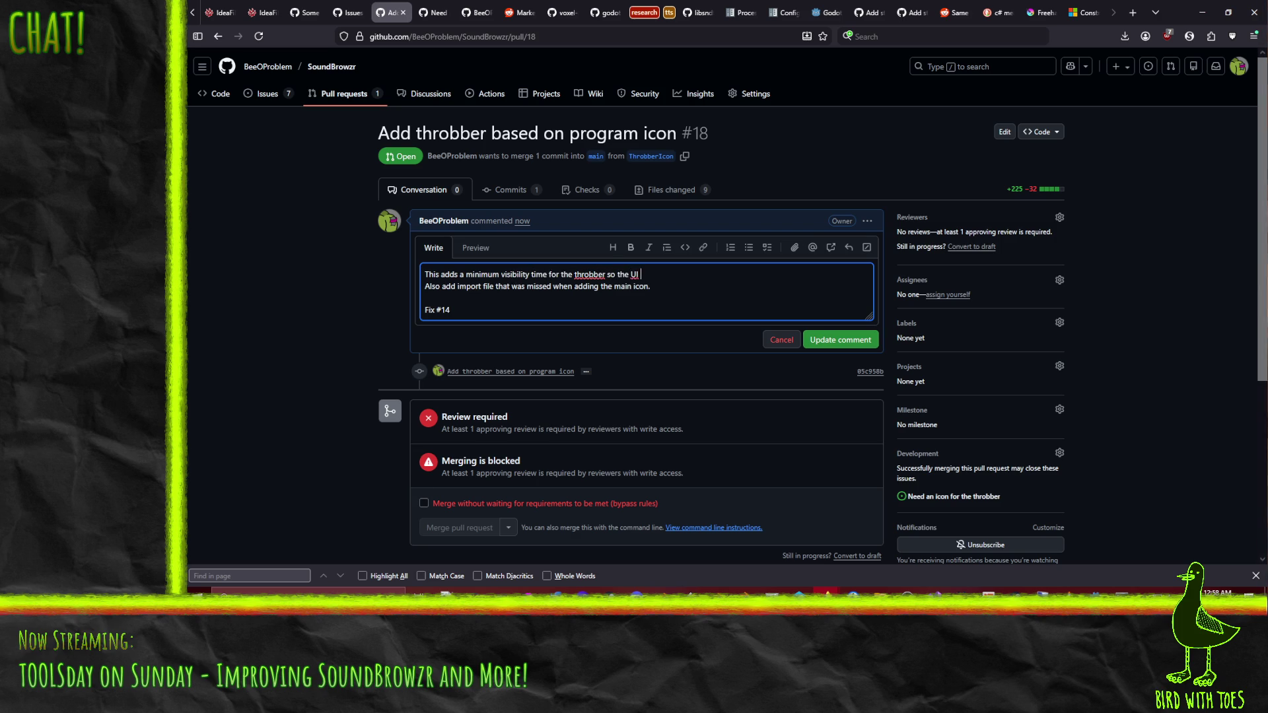
pyautogui.write('looks a bit nicer. ')
pyautogui.write('Flashing a loading screen for a fraction of a s')
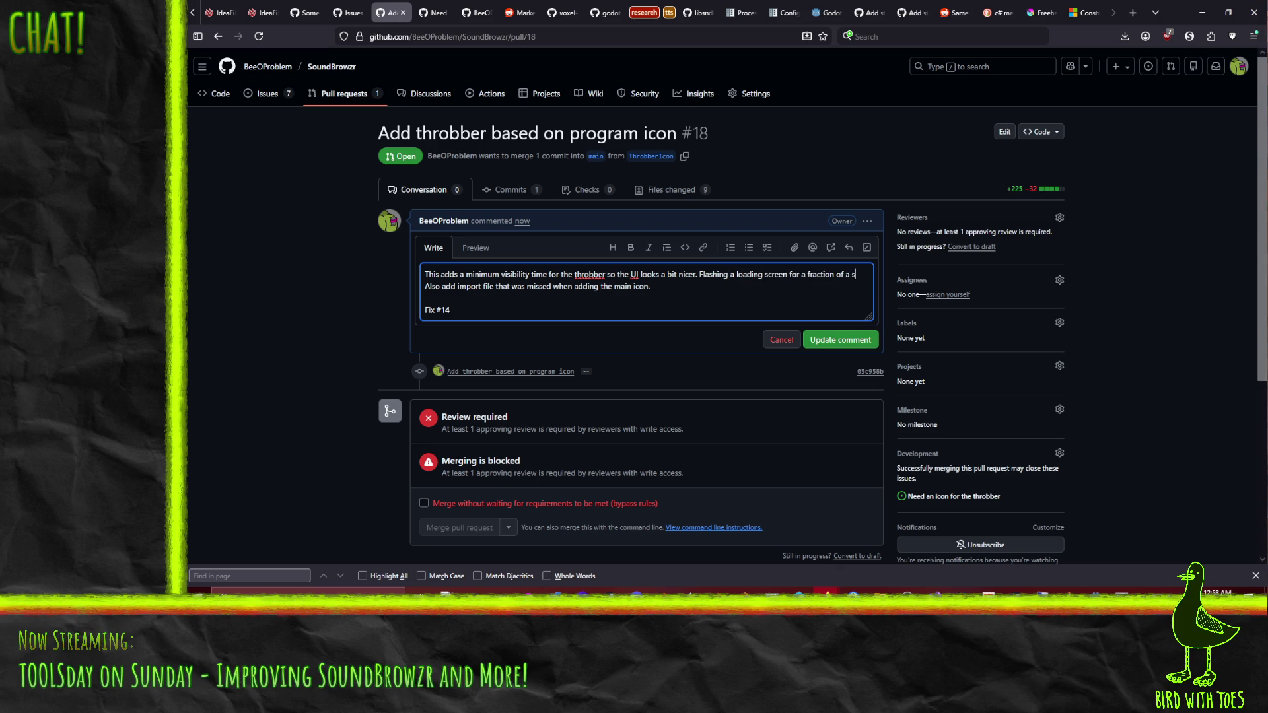
pyautogui.write("econd isn't nice even if it's a")
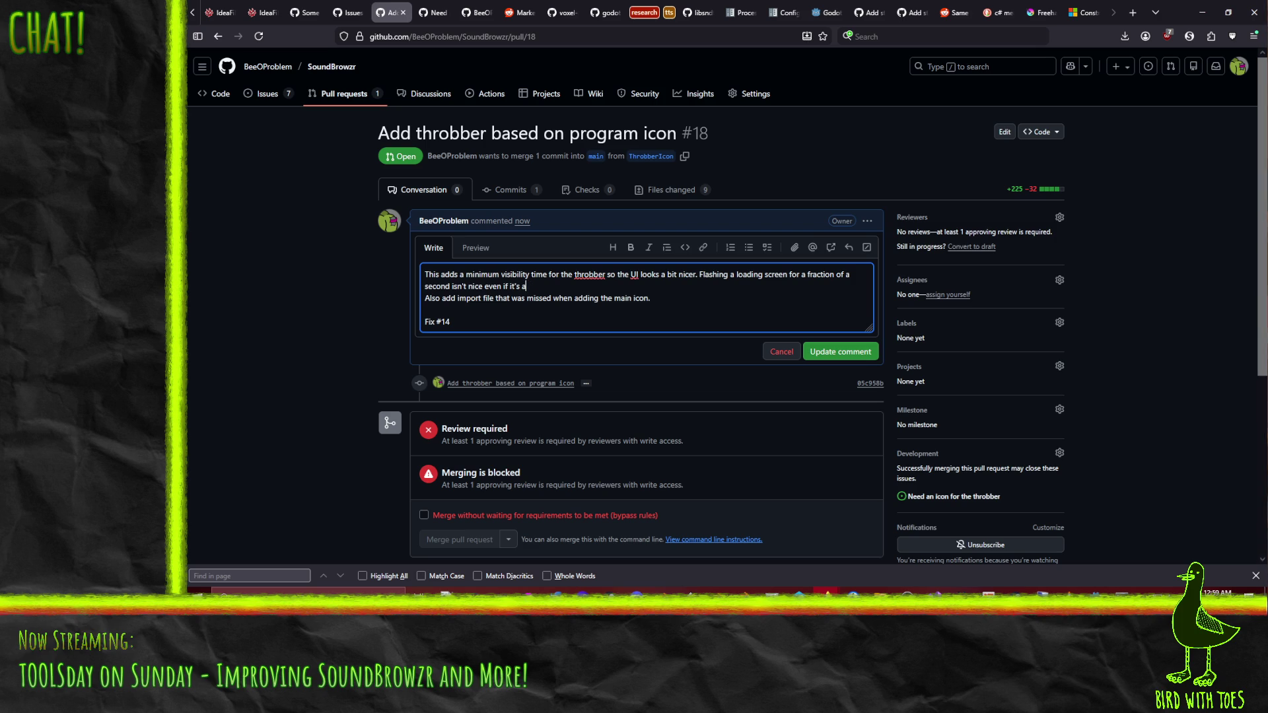
pyautogui.press('BackSpace')
pyautogui.write('objectively fa')
pyautogui.write('ster than')
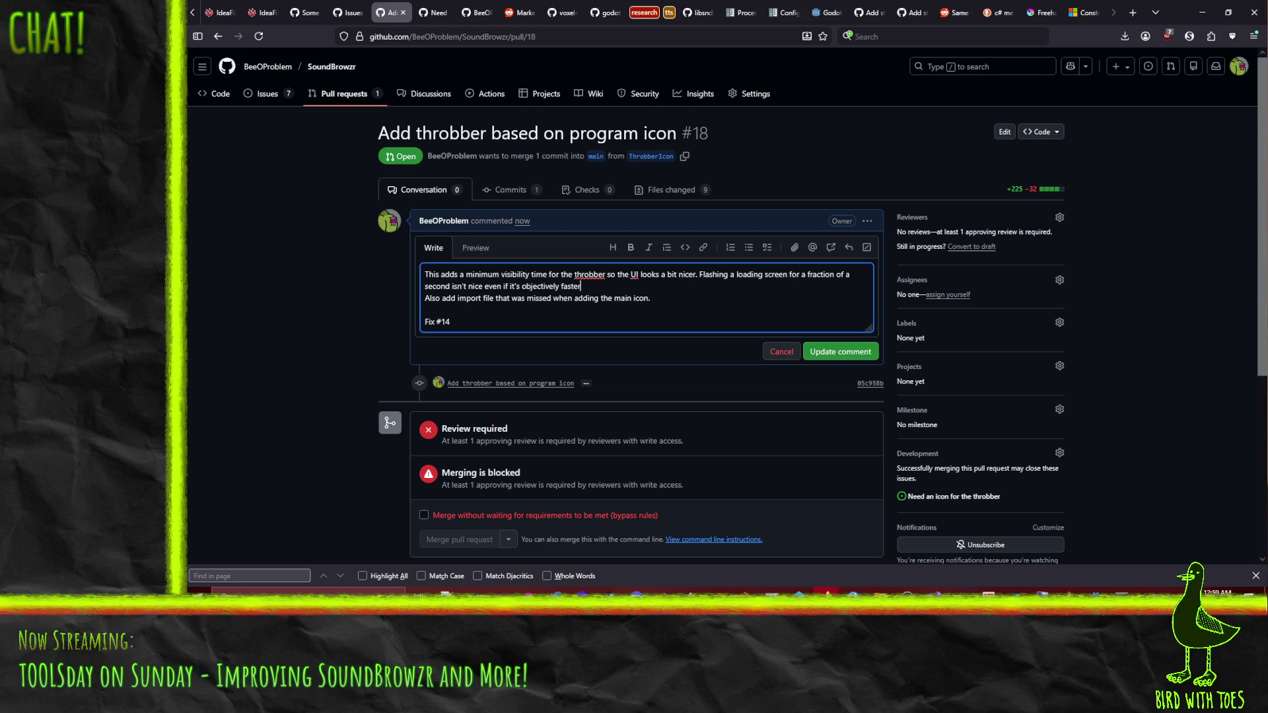
pyautogui.write(' wa')
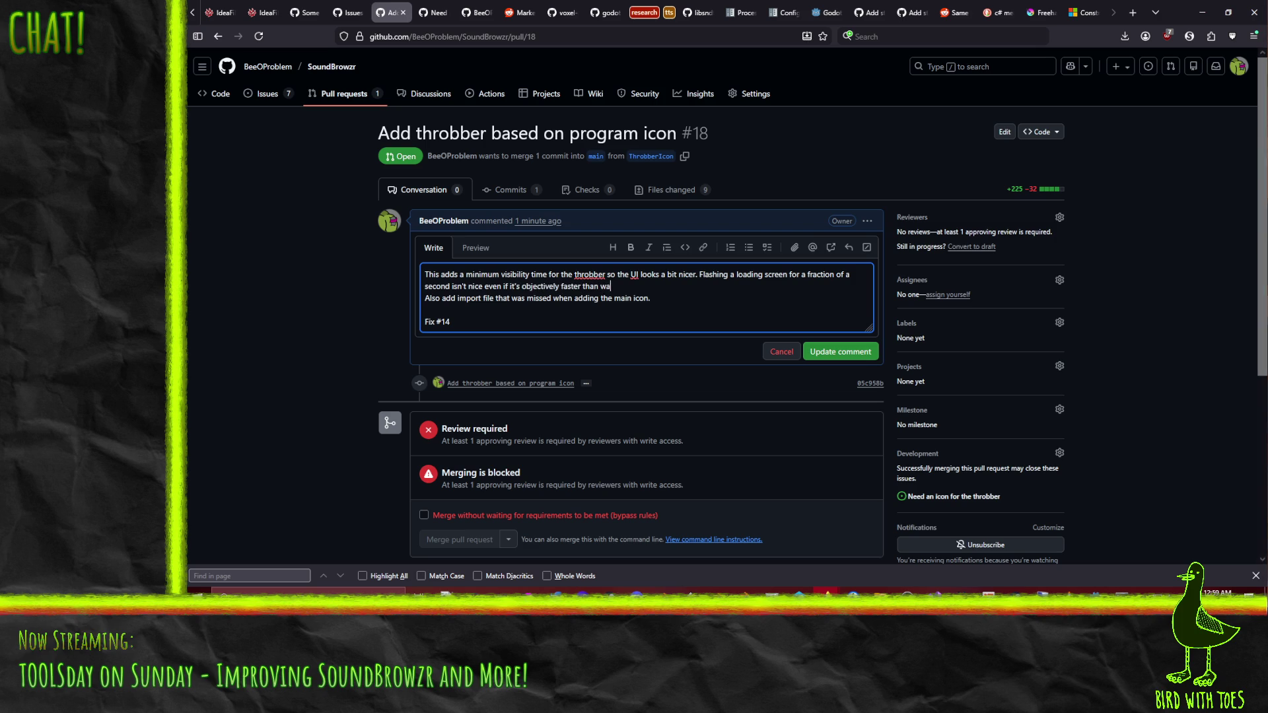
pyautogui.write('iting a second.')
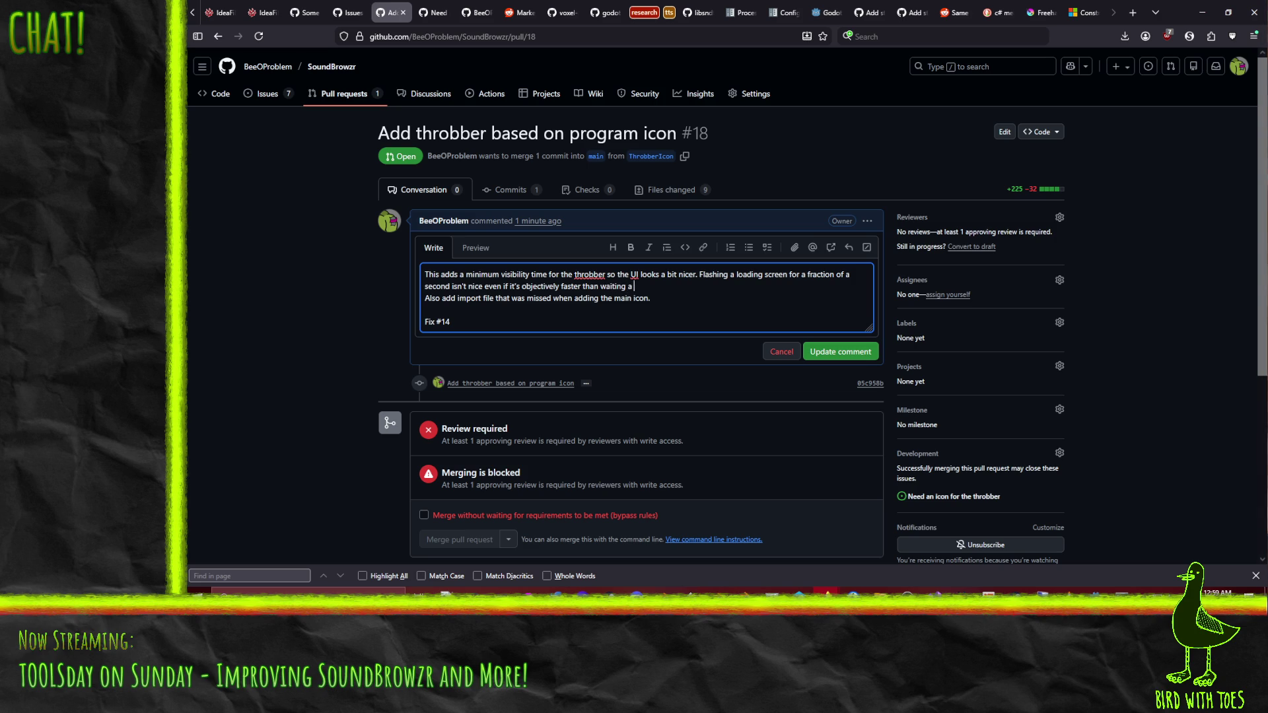